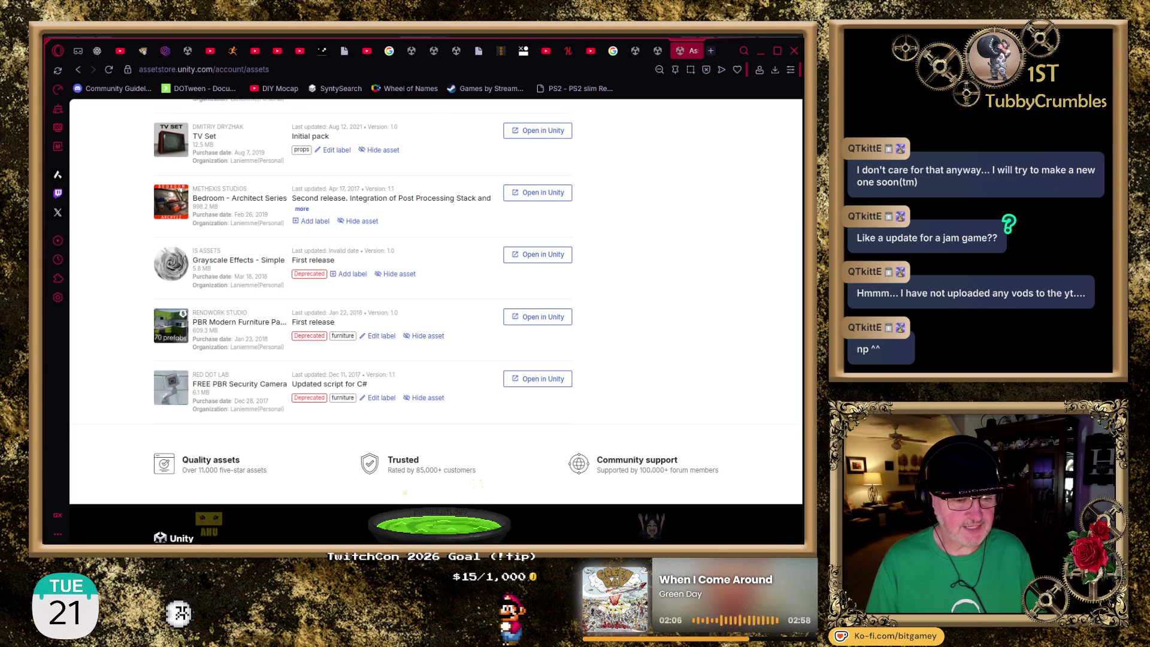
Return to the Unity Editor and pick the TV_Shelf prefab from Pack_modern_furniture
key("alt+Tab")
left_click(406, 493)
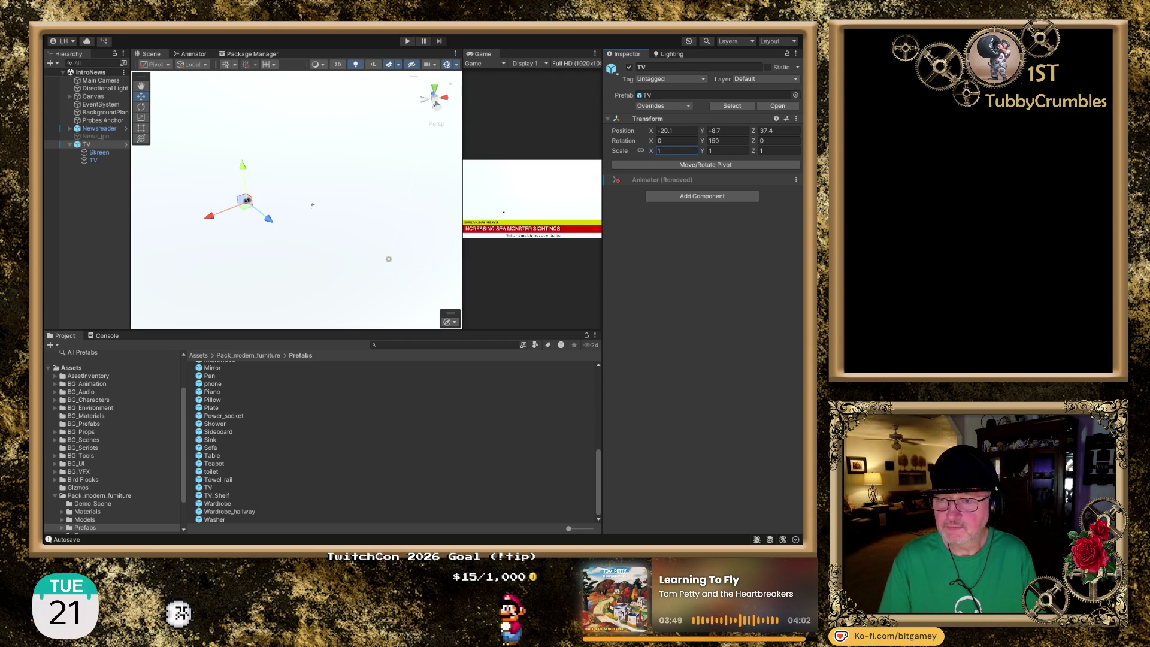
Commit the TV's scale of 1, select the Newsreader and switch to top view
left_click(545, 41)
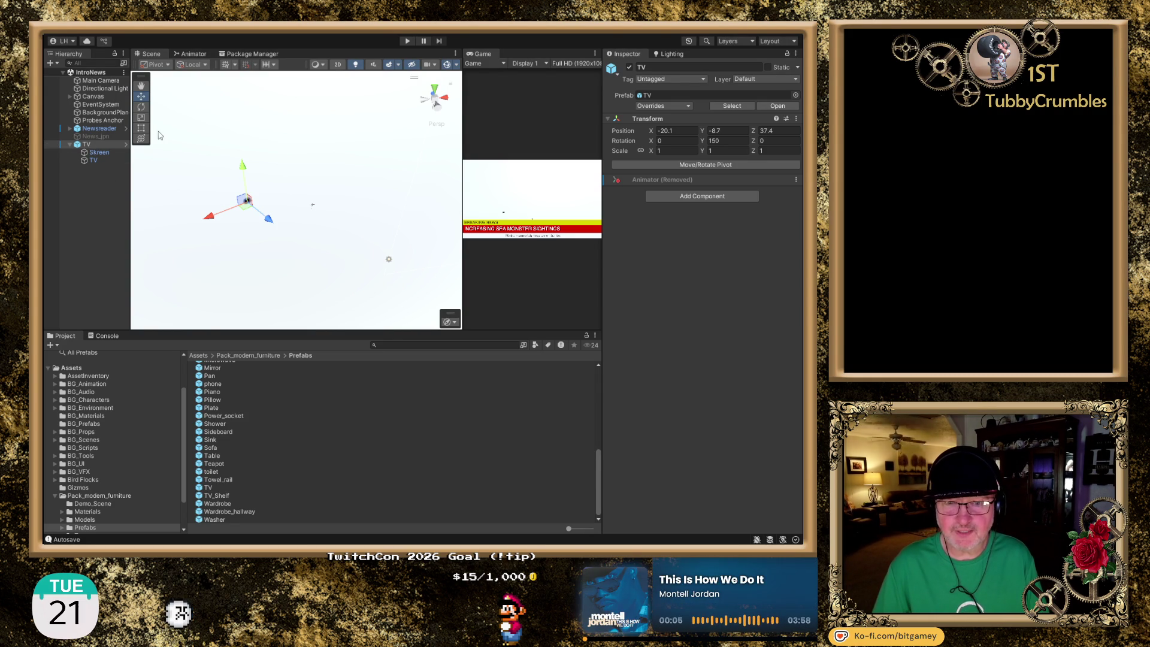
left_click(99, 128)
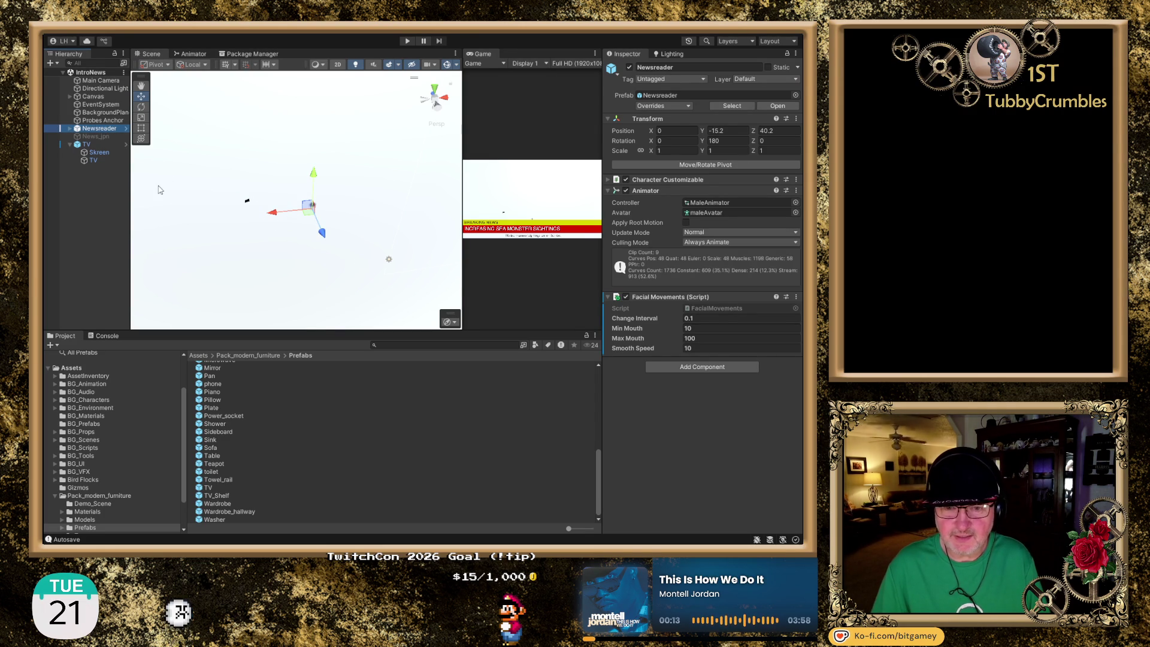
left_click(434, 90)
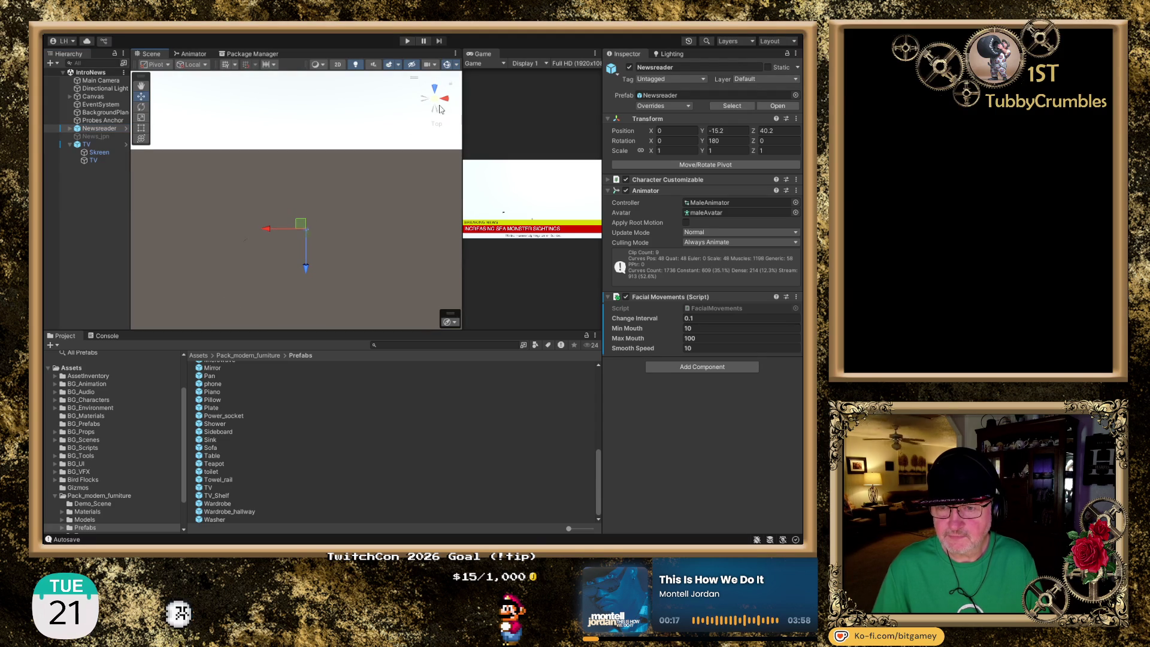
Move the Newsreader forward along Z to about -8.99
left_click(434, 110)
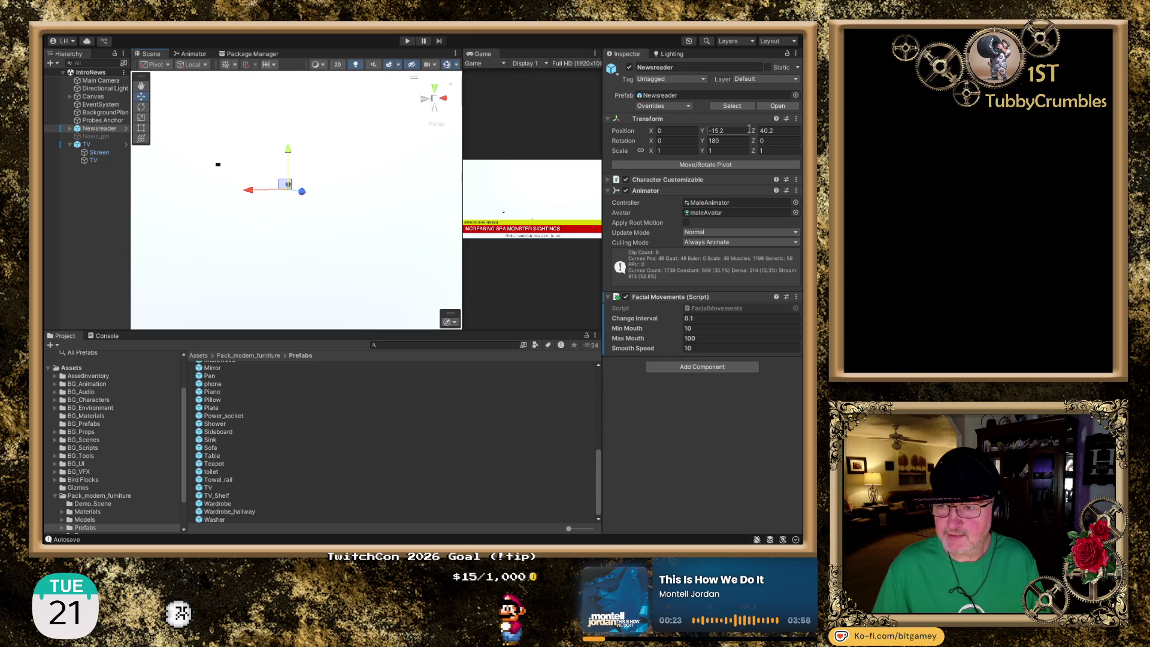
mouse_move(753, 130)
left_mouse_down()
mouse_move(316, 120)
mouse_move(393, 126)
mouse_move(361, 163)
left_mouse_up()
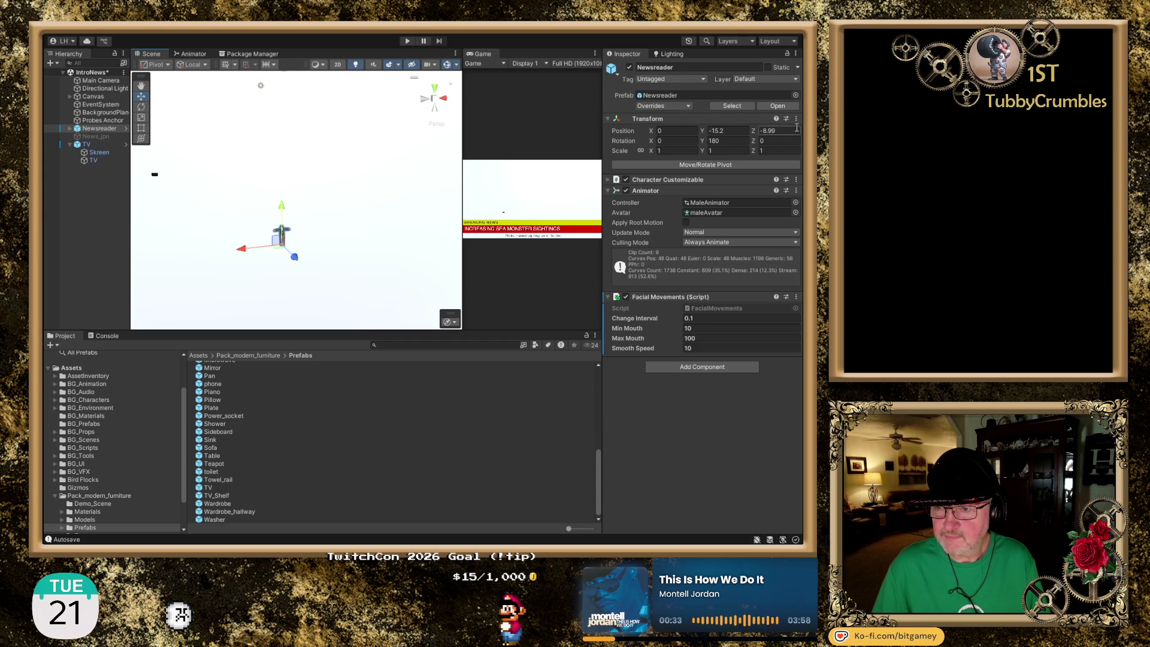
left_click(725, 130)
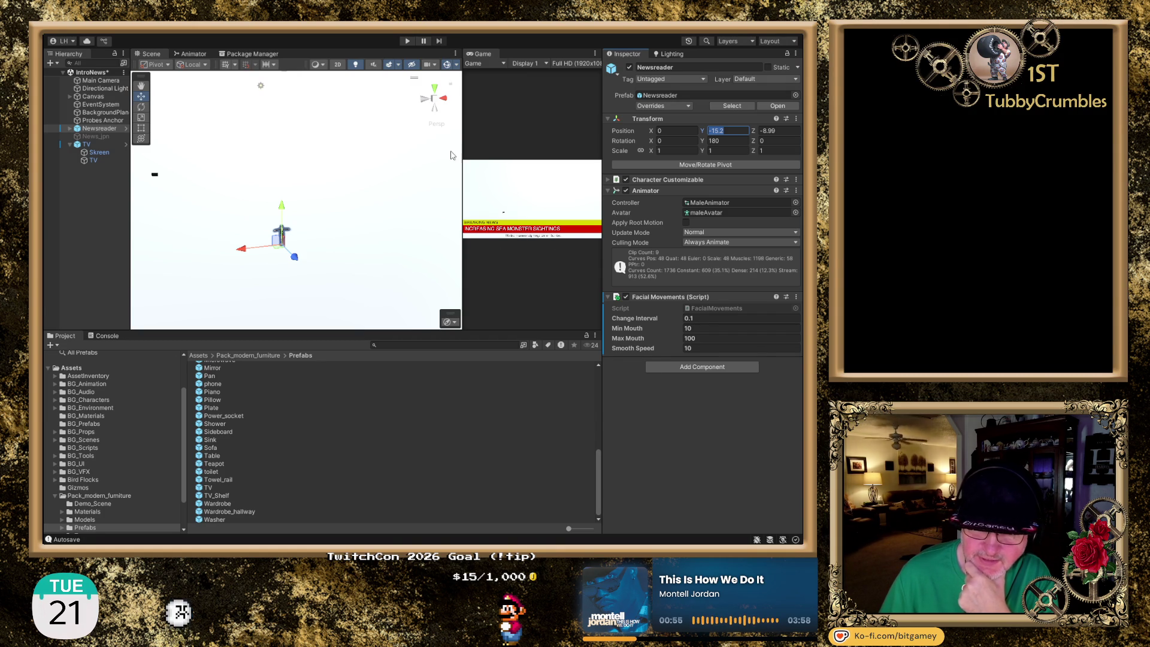
Check the layout from top view, then select the Main Camera
left_click(437, 91)
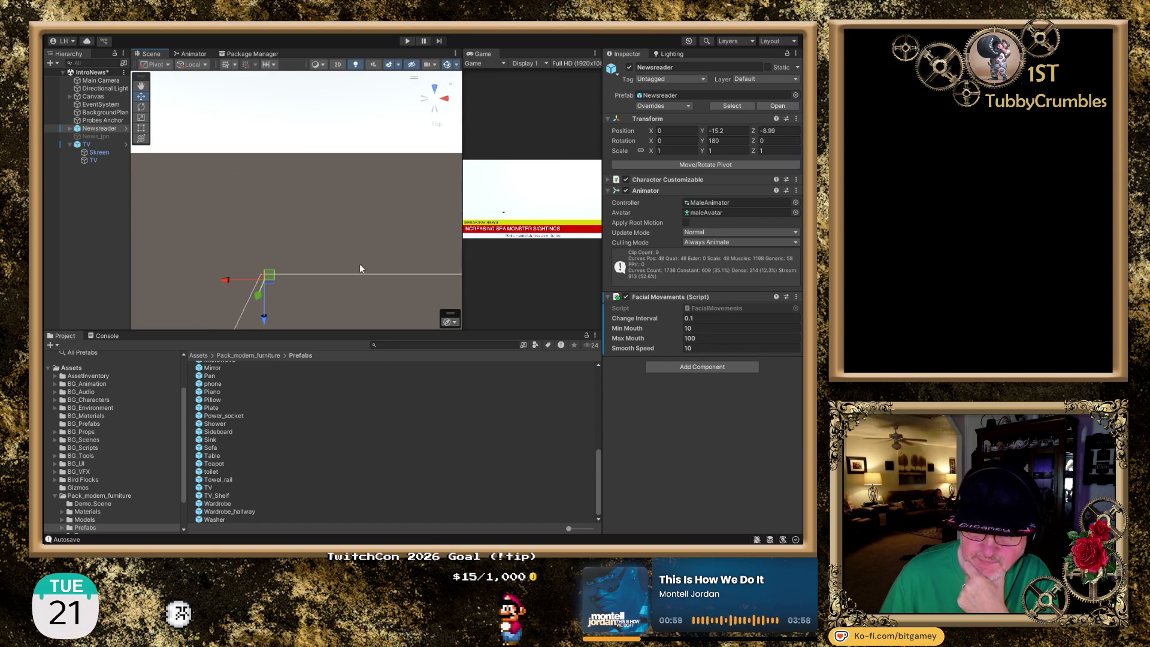
left_click_drag(339, 232, 381, 182)
left_click(100, 80)
left_click_drag(256, 181, 267, 202)
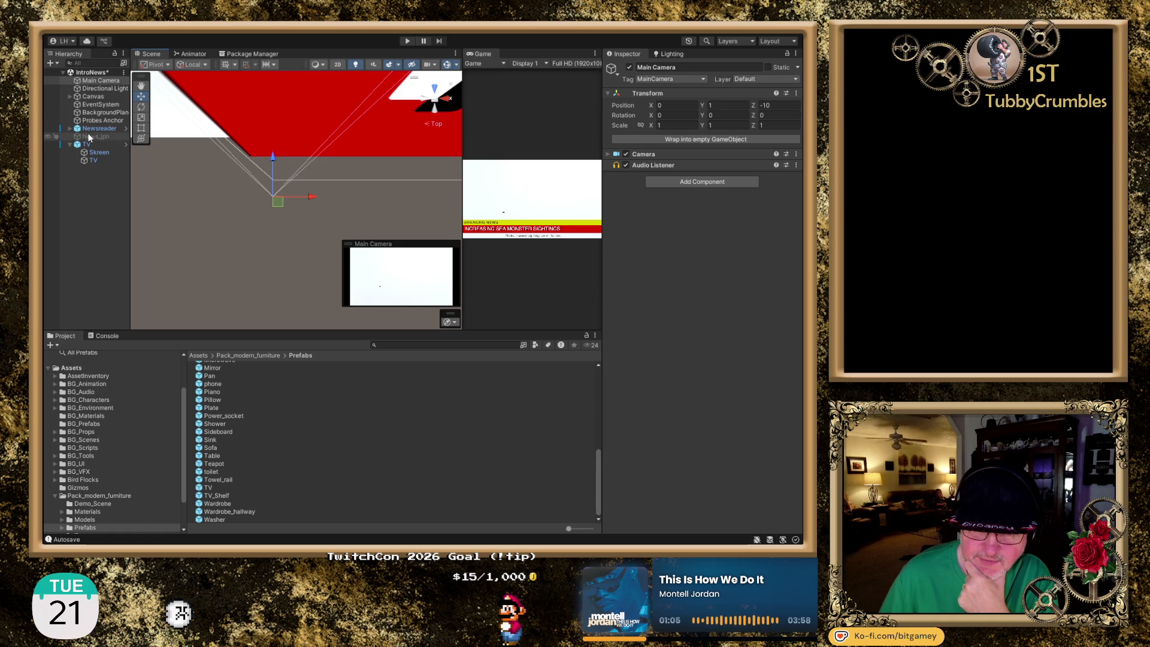
Frame the Main Camera and inspect it and the Newsreader from side and perspective views
double_click(95, 81)
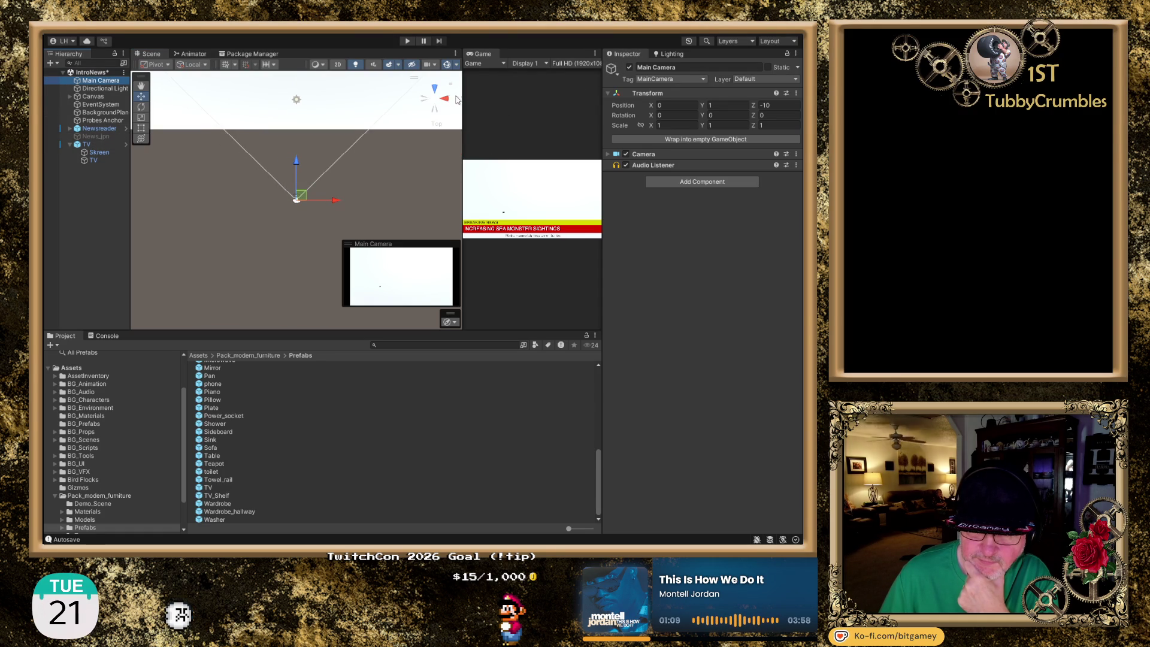
left_click(429, 102)
mouse_move(356, 167)
left_mouse_down()
mouse_move(372, 174)
mouse_move(368, 191)
left_mouse_up()
key("w")
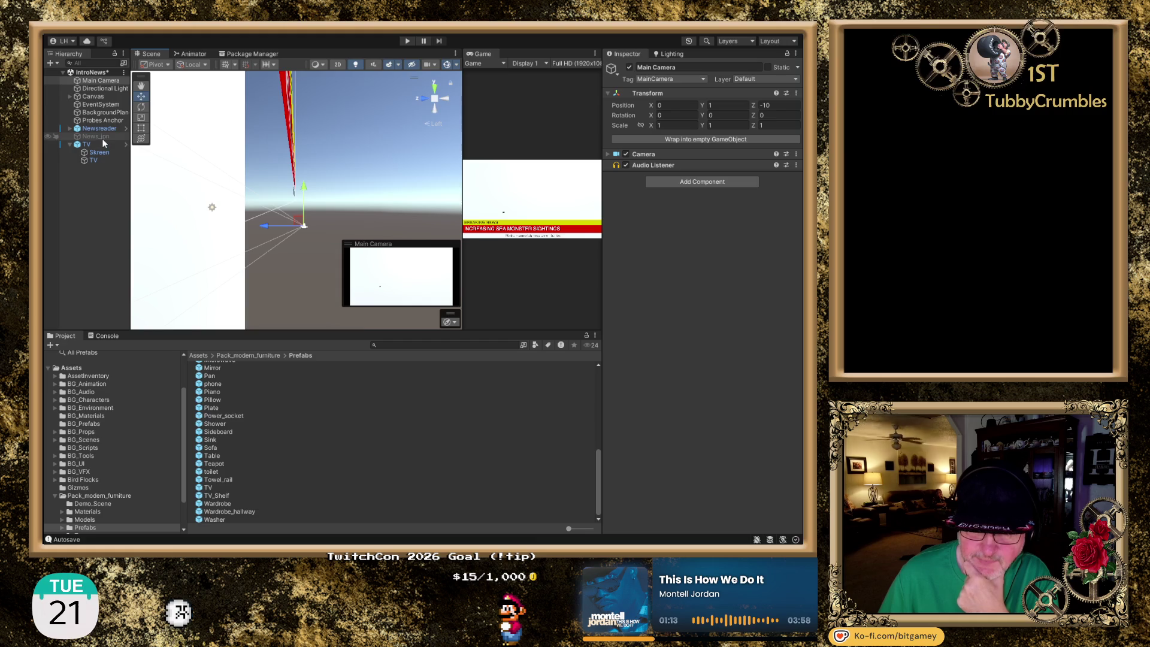
left_click(99, 129)
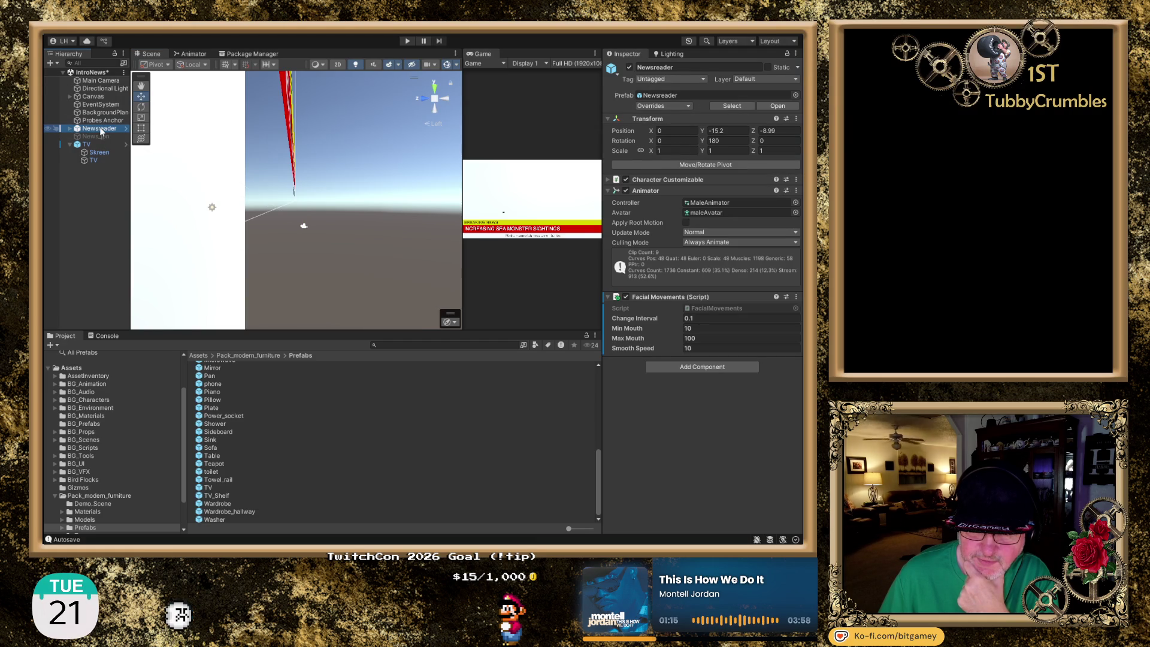
mouse_move(379, 281)
left_mouse_down()
mouse_move(226, 264)
mouse_move(88, 298)
mouse_move(144, 183)
mouse_move(309, 263)
mouse_move(354, 368)
left_mouse_up()
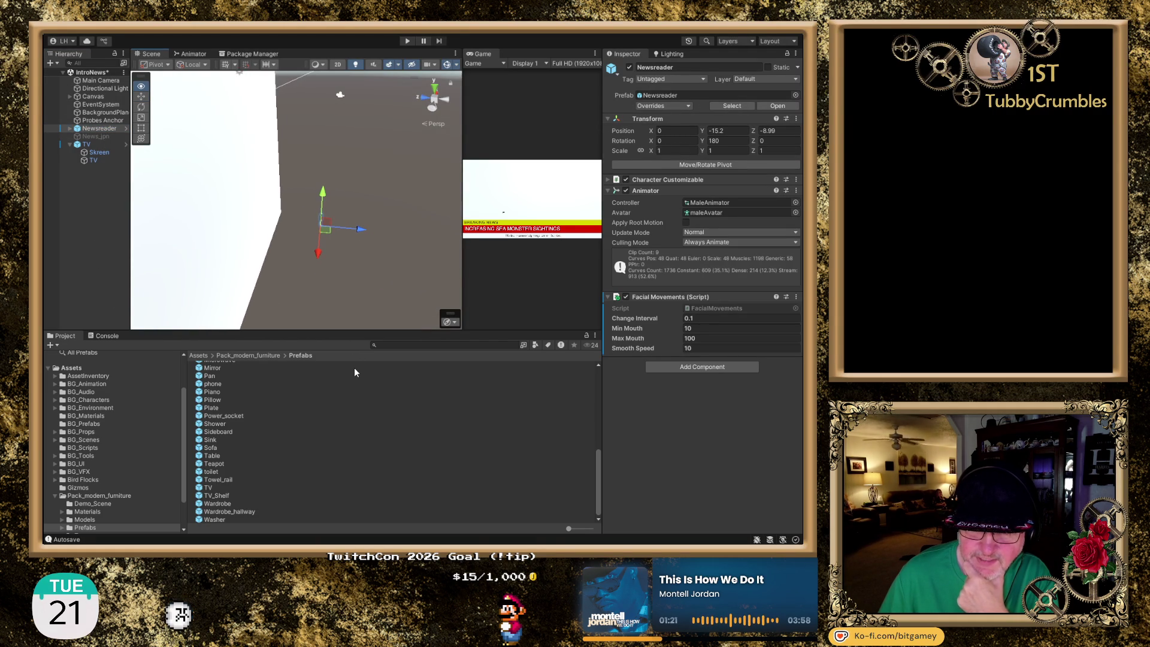
left_click(102, 81)
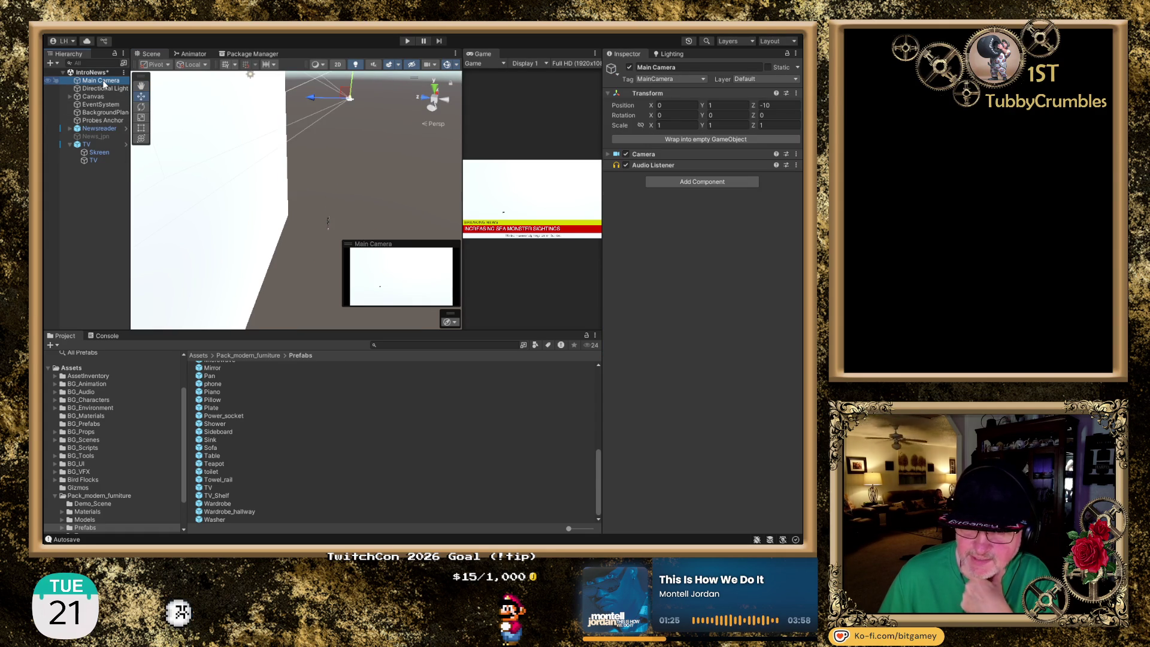
Set the Newsreader's Position Y to 1
left_click(96, 129)
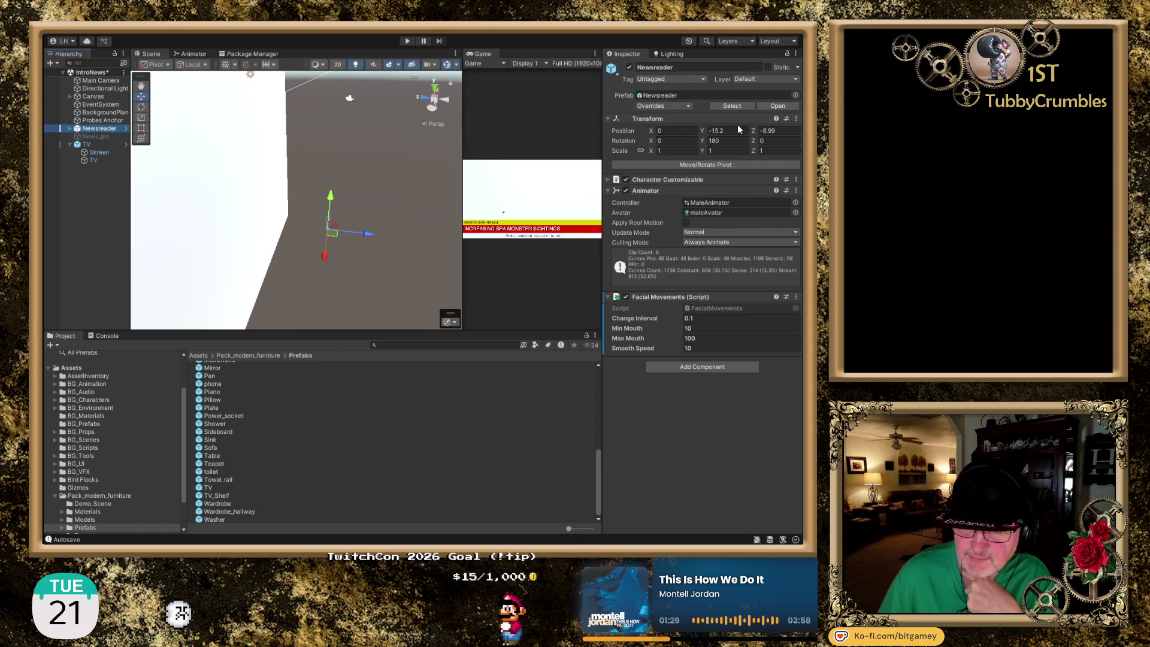
left_click(719, 118)
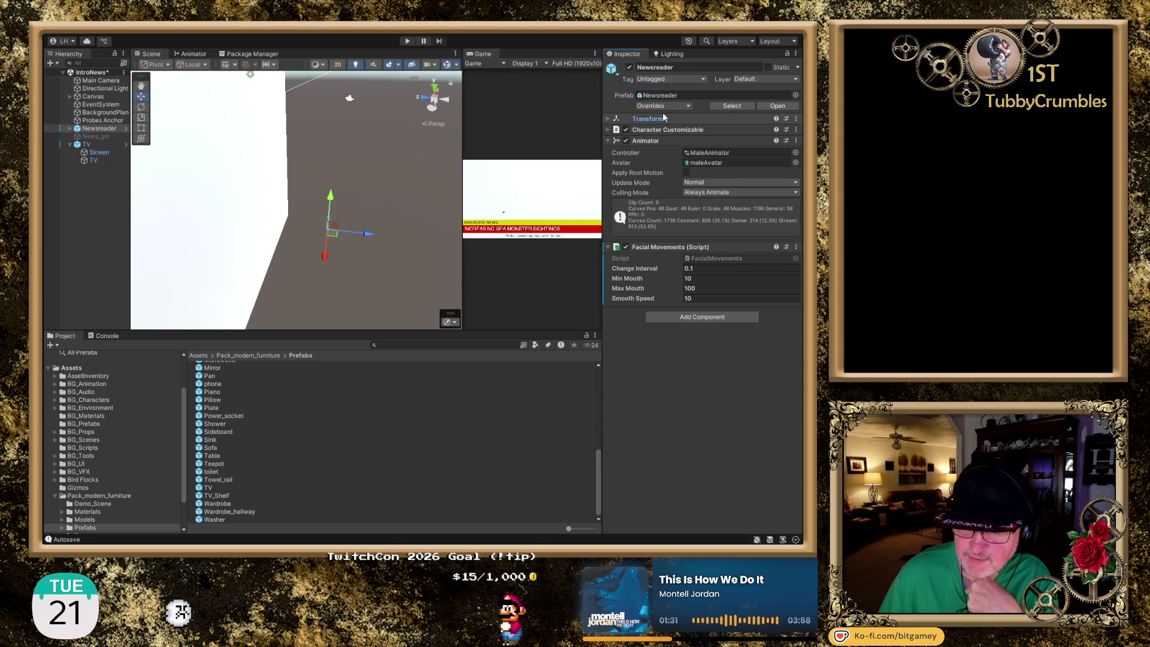
left_click(606, 119)
left_click(726, 132)
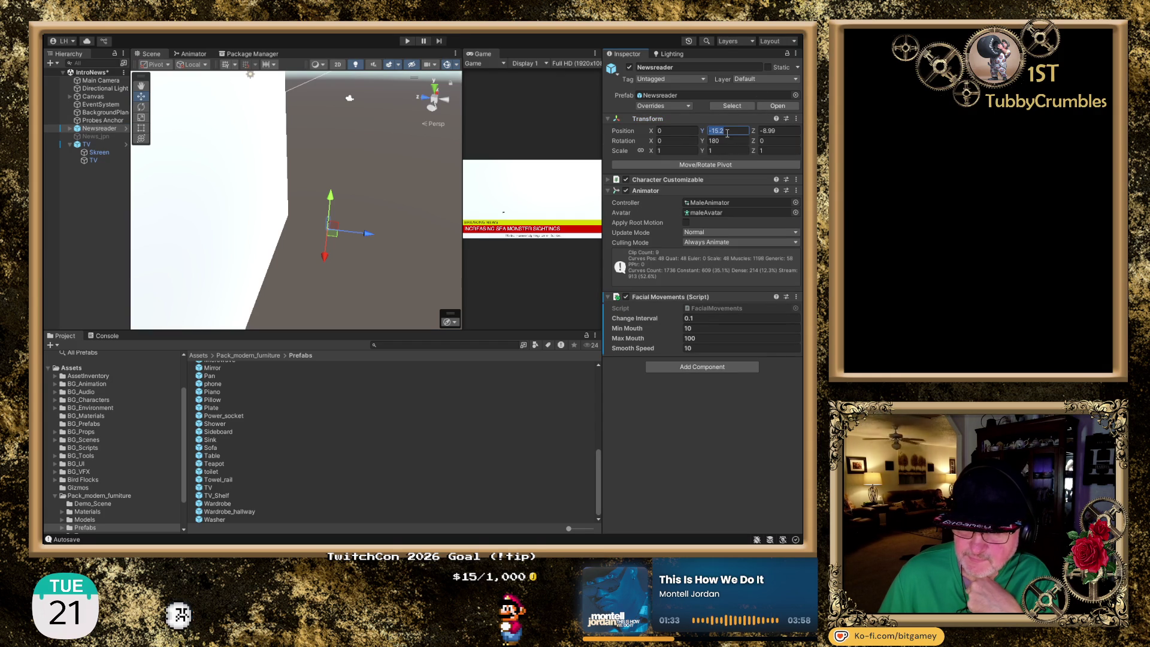
type("1")
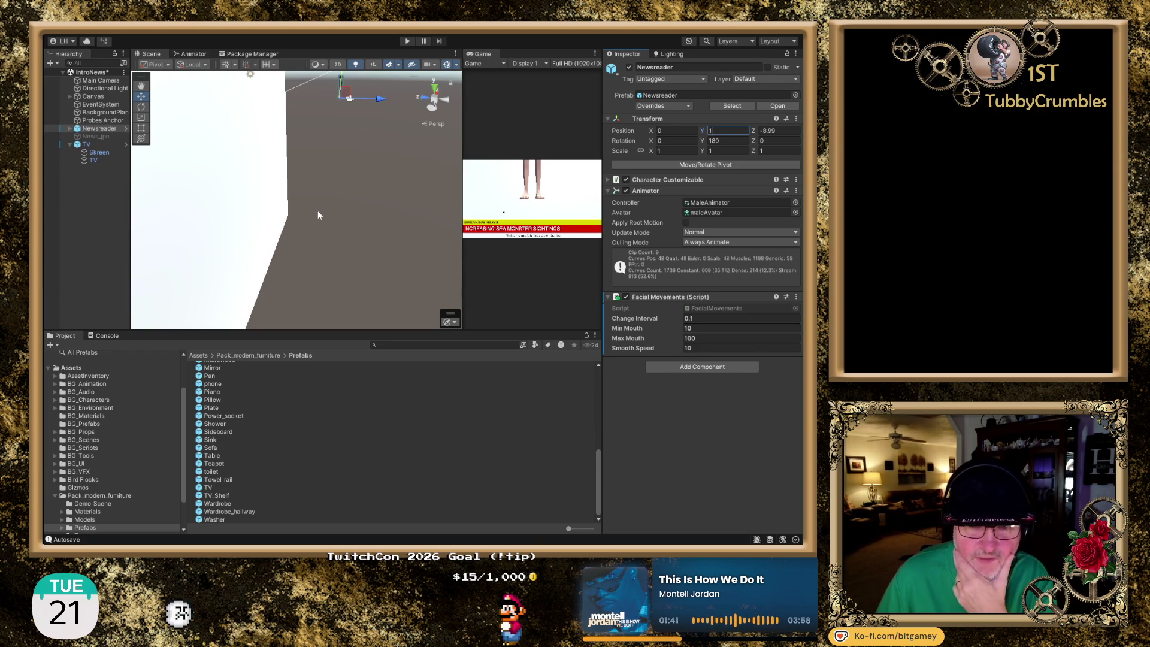
Reposition the Newsreader to 0, -0.39, -6.95 so it fits the camera view, then select the TV
mouse_move(377, 116)
left_mouse_down()
mouse_move(369, 105)
mouse_move(327, 104)
left_mouse_up()
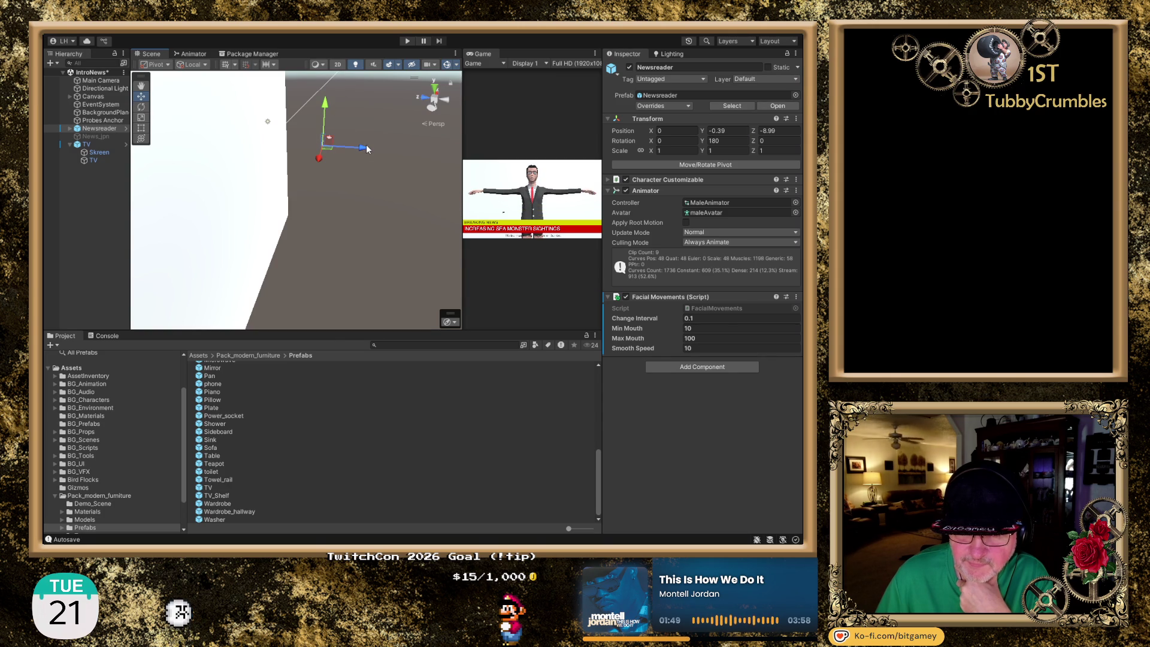
left_click_drag(364, 152, 351, 151)
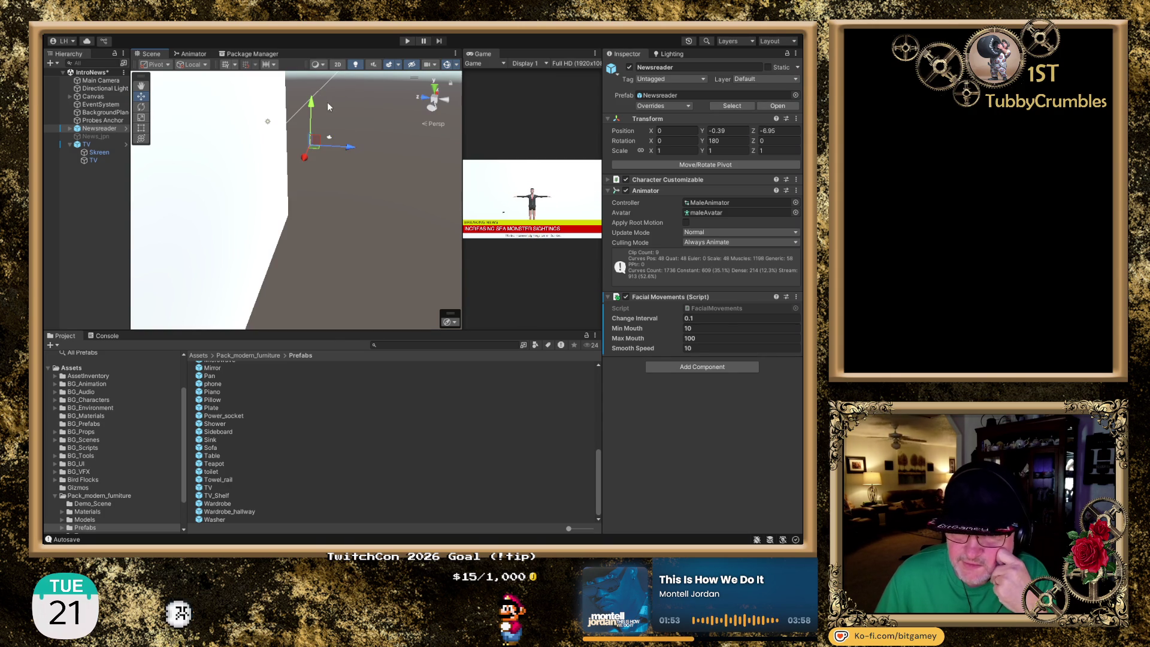
left_click_drag(311, 107, 312, 101)
key("ctrl+z")
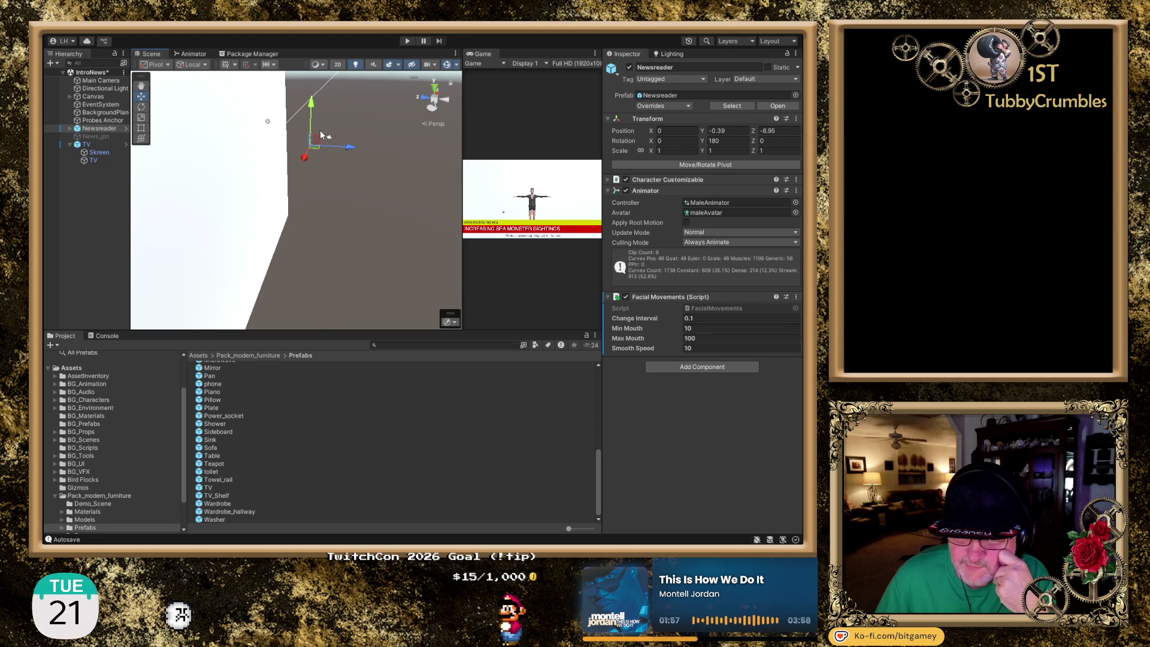
left_click(94, 145)
Set the TV's Y position to 1 and nudge it along Z and X
left_click(713, 130)
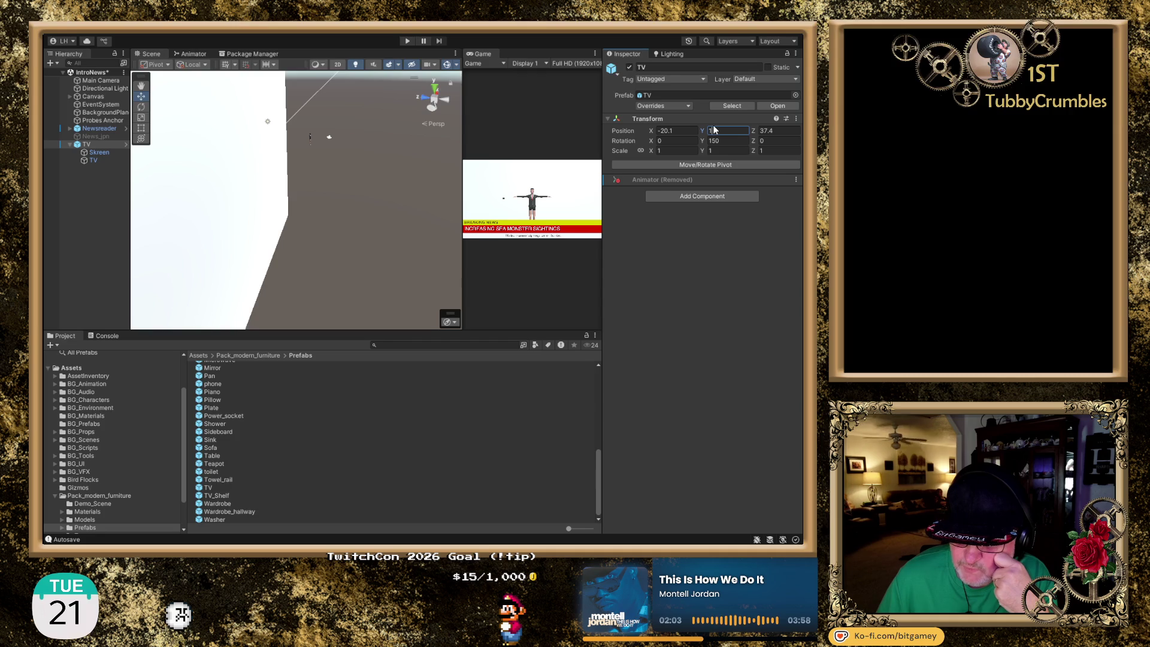
type("1")
left_click_drag(753, 132, 659, 139)
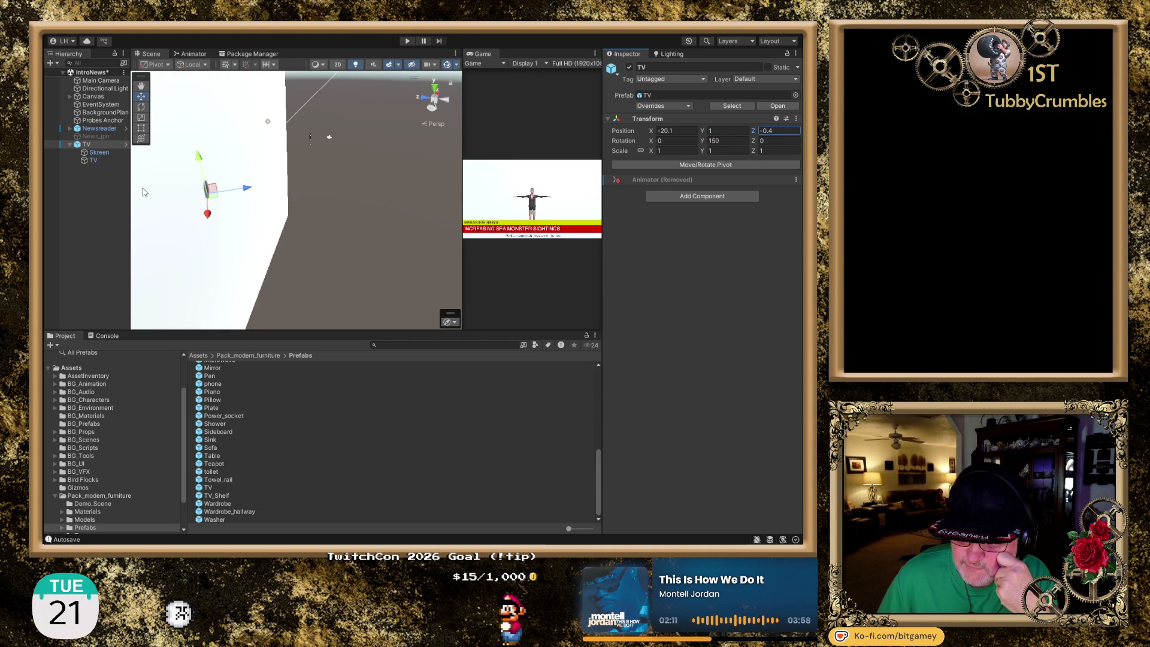
left_click_drag(651, 133, 692, 136)
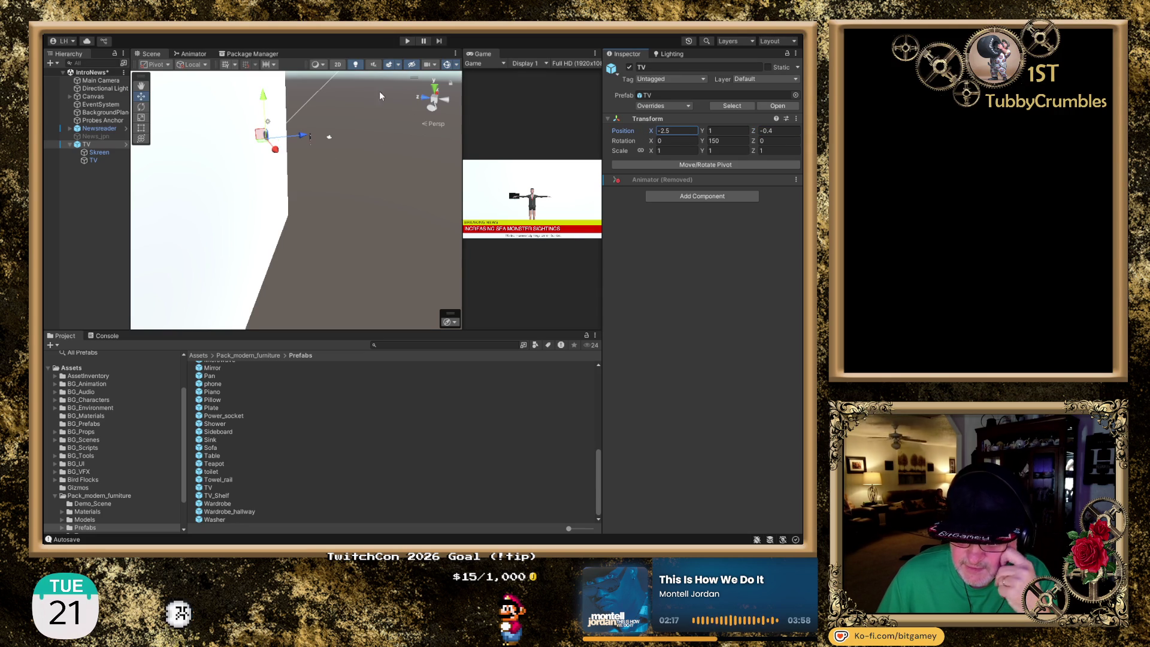
Using top and side views, move the TV behind the Newsreader to about -0.97, 0.84, -7.96
left_click(436, 89)
left_click(437, 89)
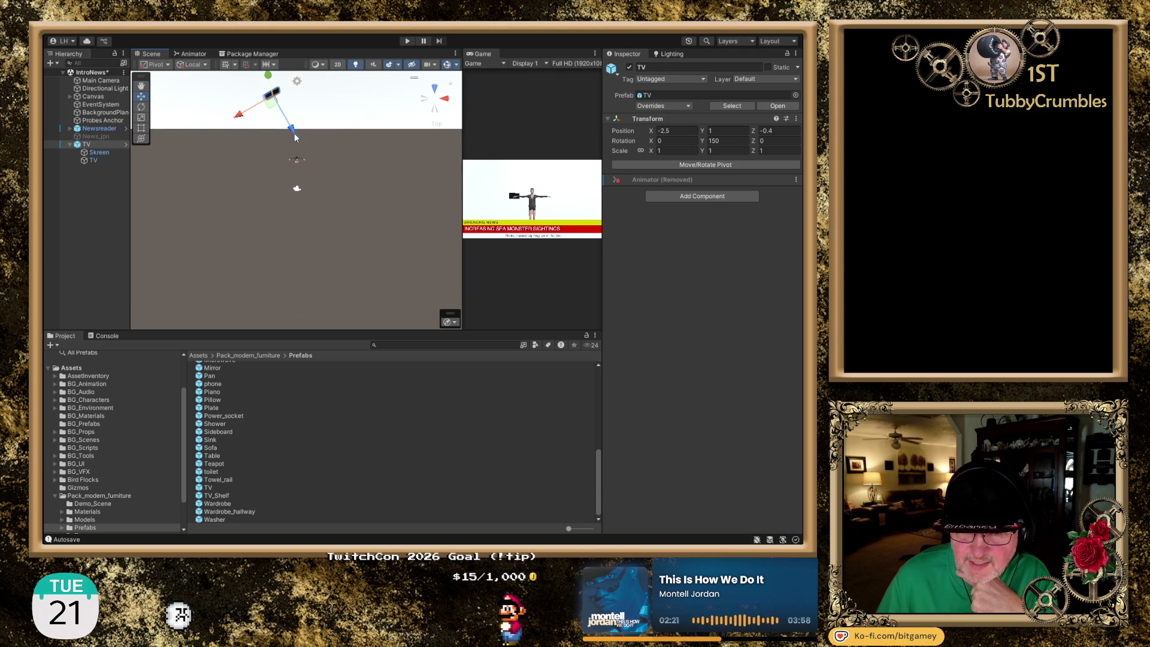
mouse_move(293, 136)
left_mouse_down()
mouse_move(315, 160)
mouse_move(227, 163)
mouse_move(300, 190)
left_mouse_up()
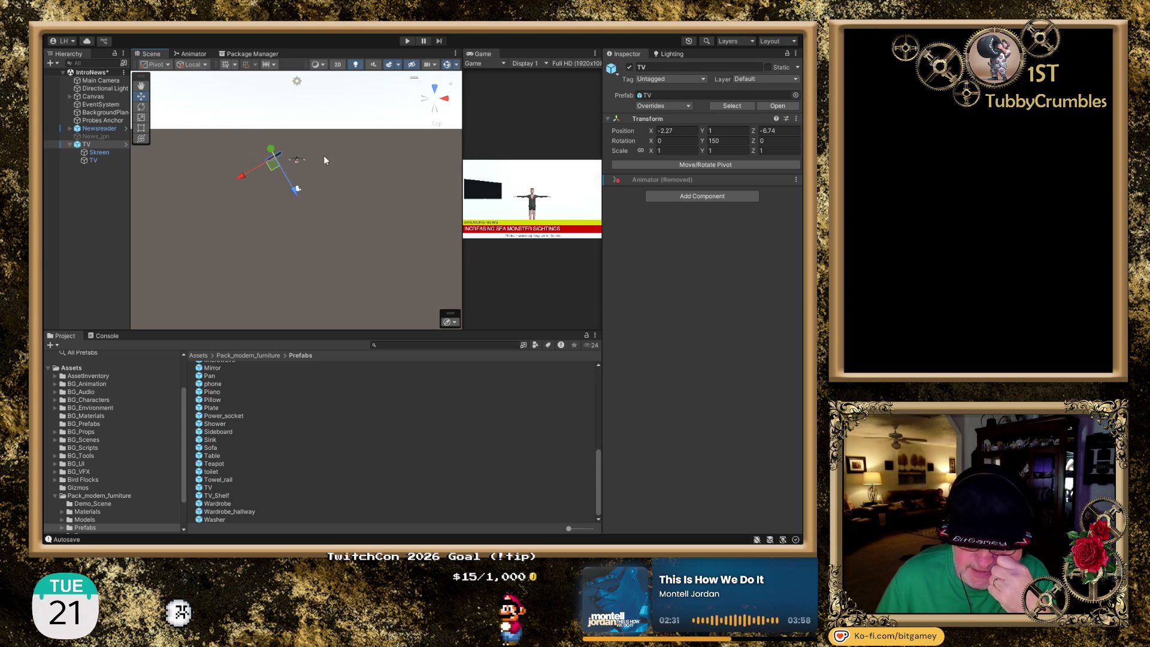
mouse_move(298, 190)
left_mouse_down()
mouse_move(309, 196)
mouse_move(257, 194)
left_mouse_up()
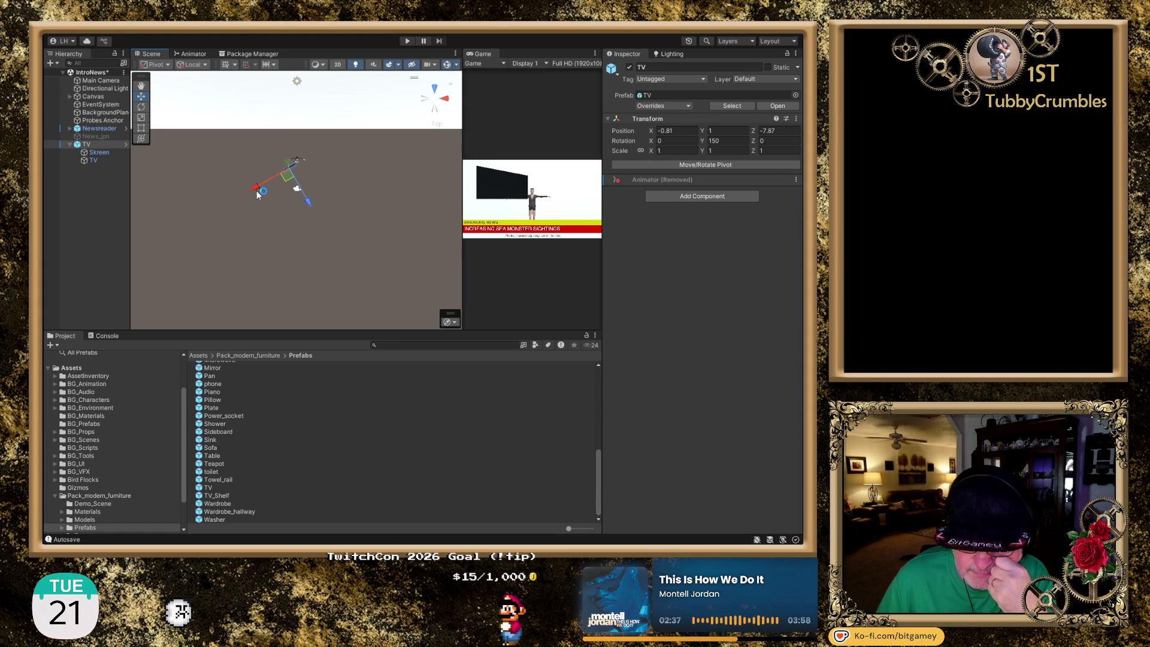
left_click(435, 113)
key("f")
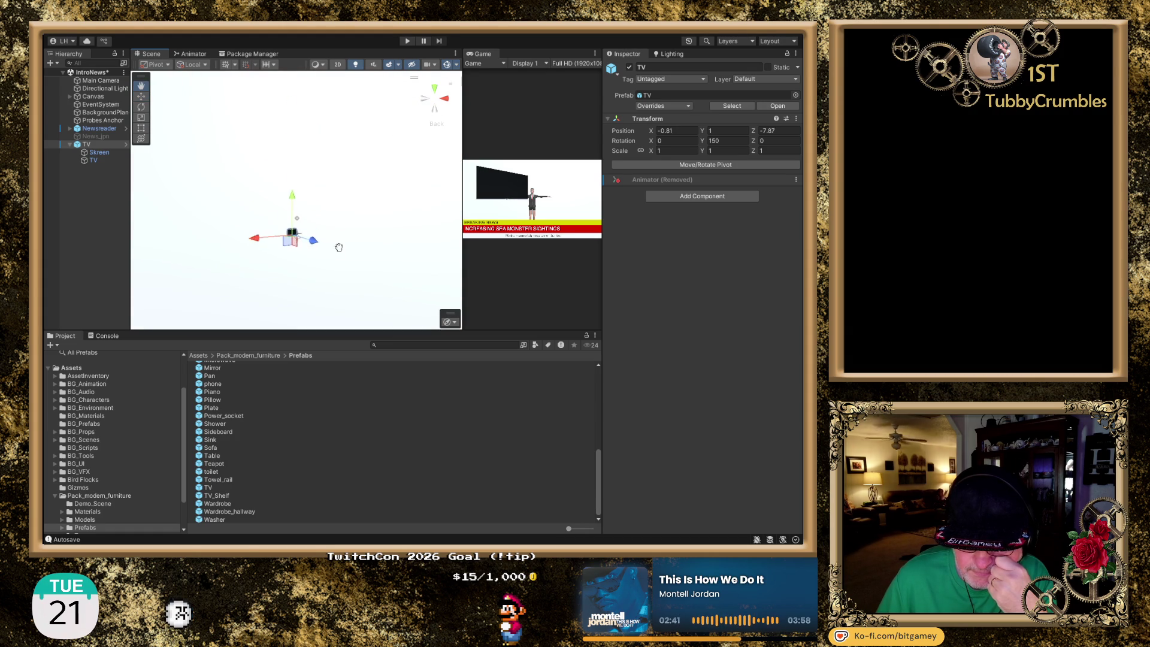
left_click_drag(303, 248, 303, 249)
left_click_drag(268, 297, 267, 297)
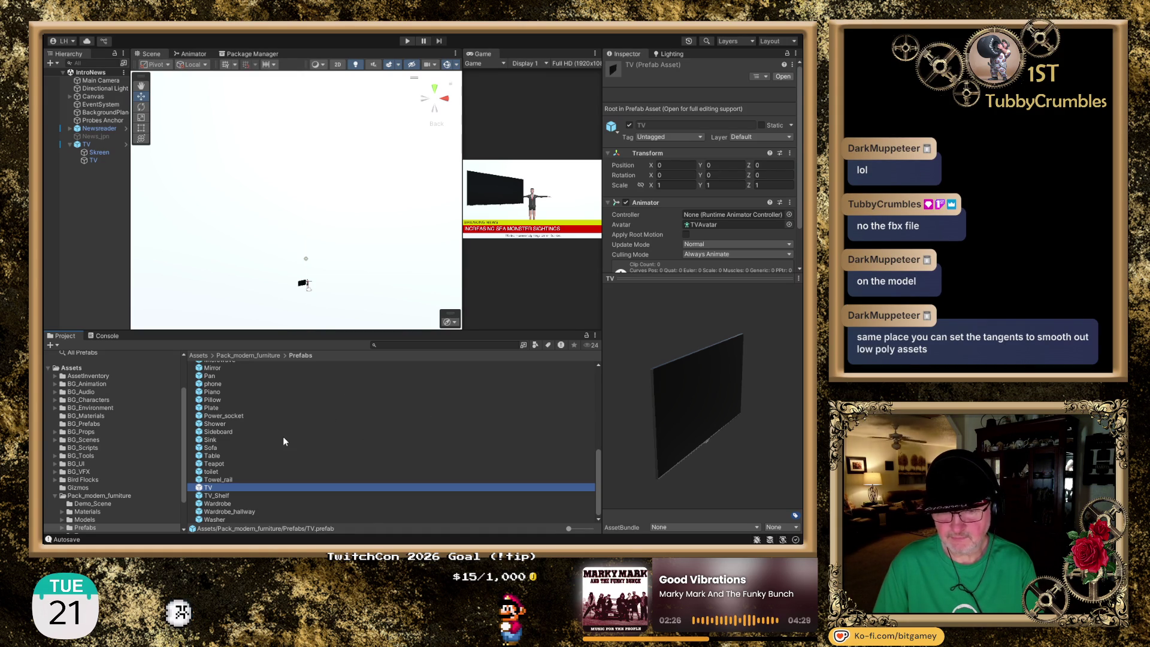
Open Pack_modern_furniture's Models folder, expand the TV model into Skreen and TV, and view its import settings
scroll(150, 455, "down", 3)
left_click(91, 480)
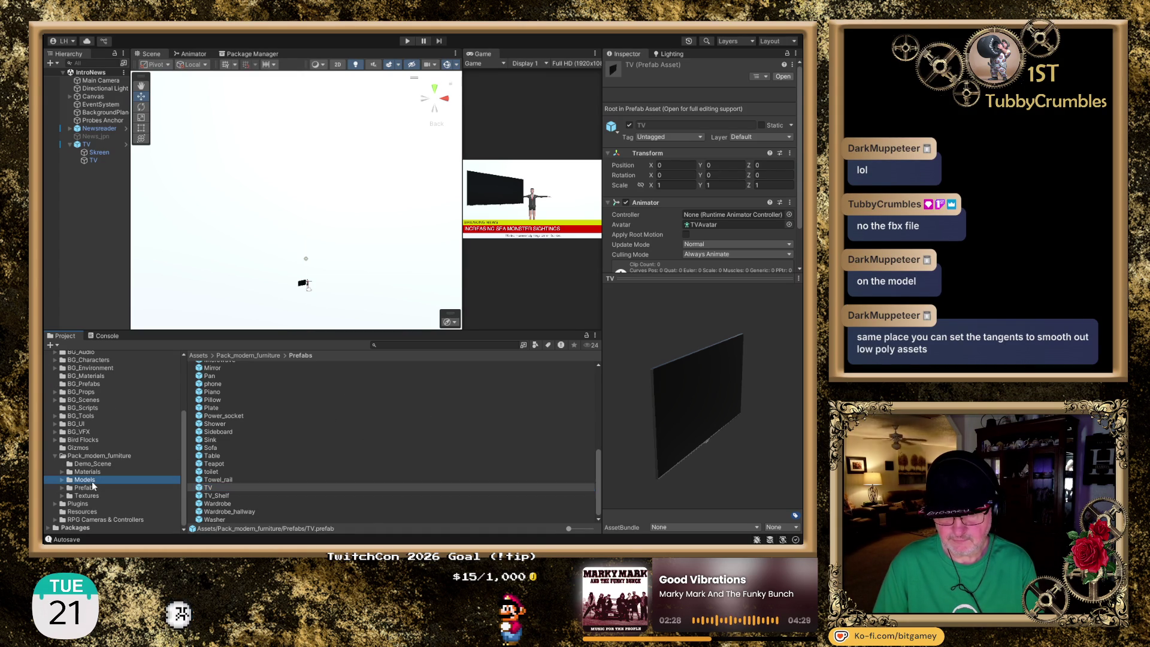
left_click(191, 488)
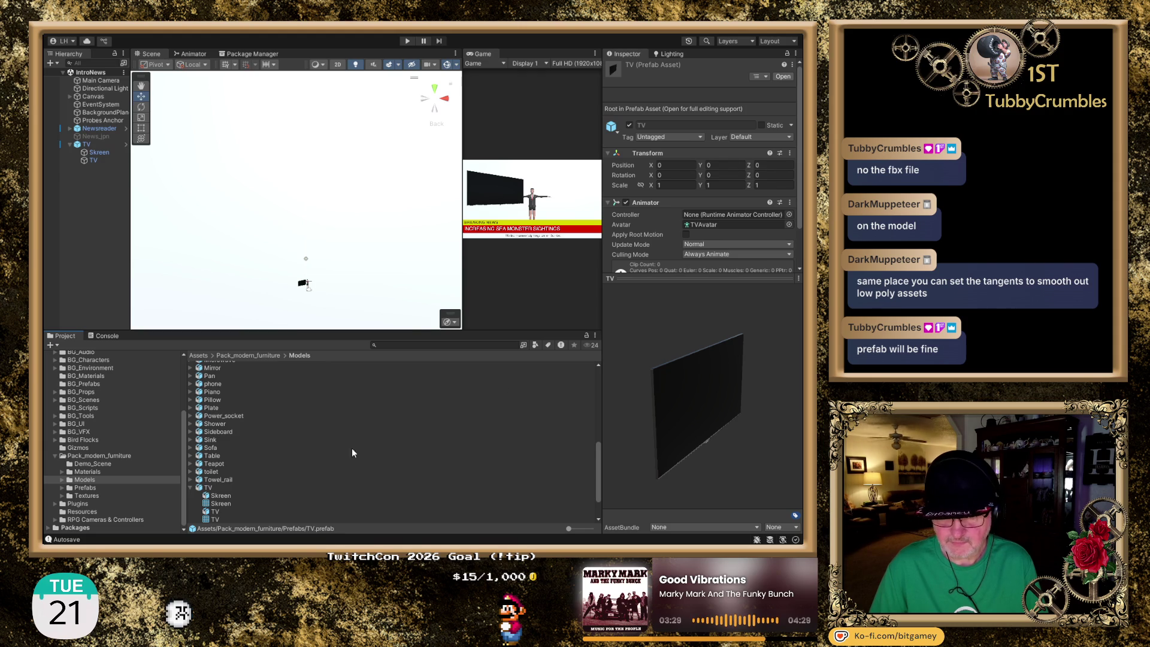
left_click(206, 488)
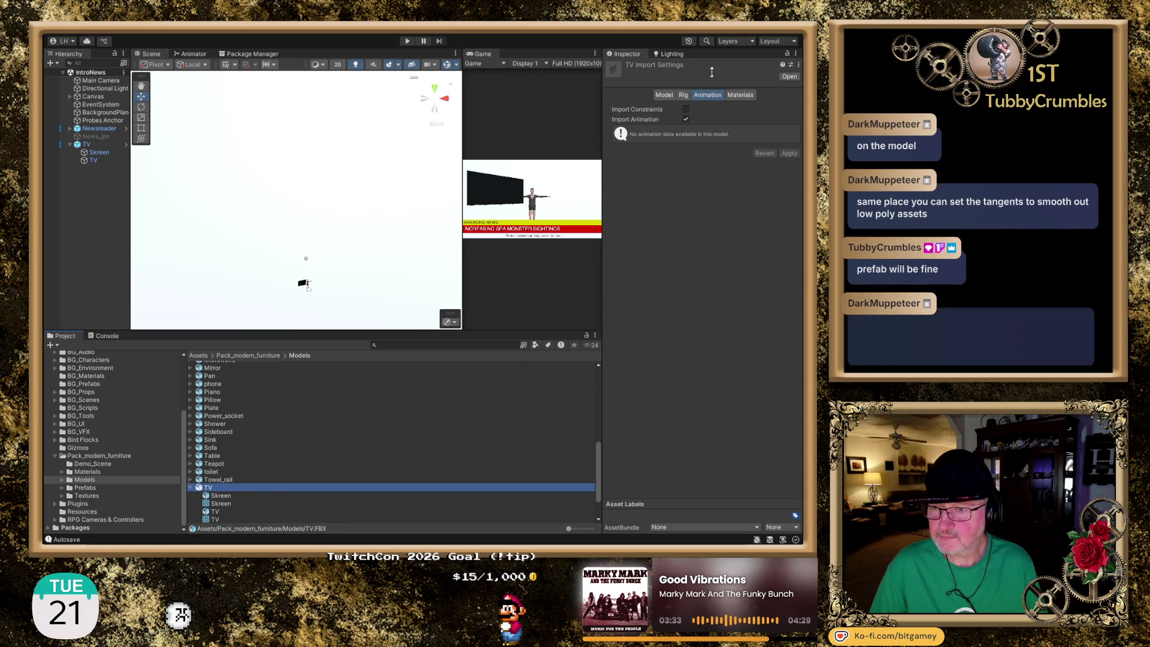
Review the TV.FBX Model import tab, with Scale Factor 1 and Convert Units enabled
left_click(667, 95)
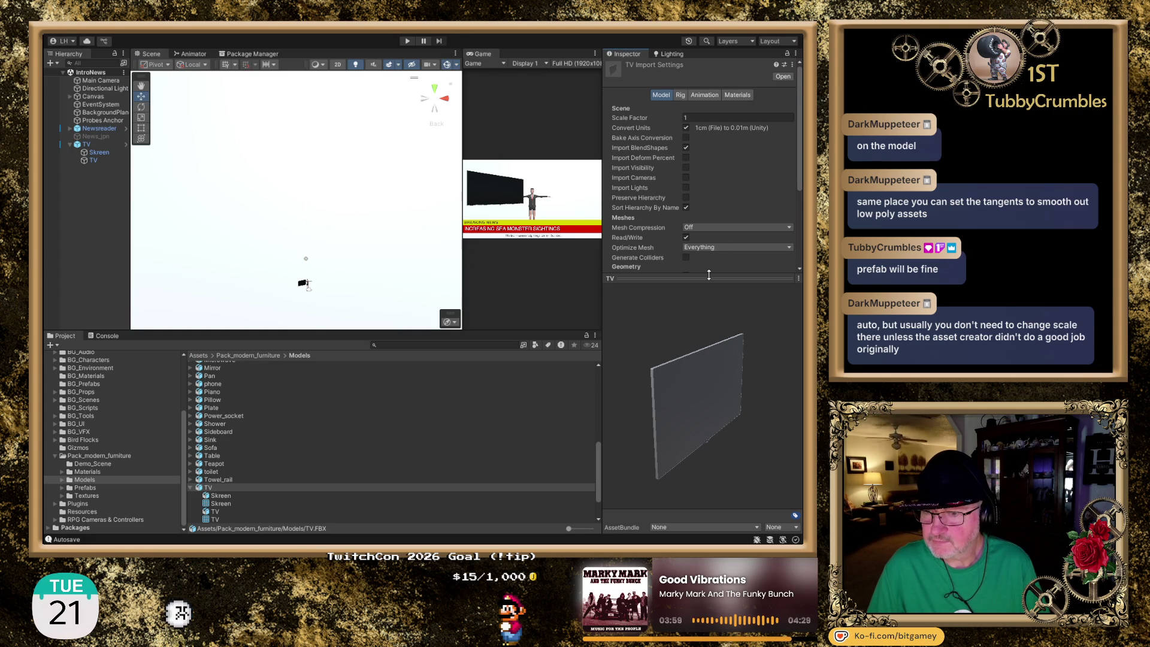
mouse_move(708, 275)
left_mouse_down()
mouse_move(692, 394)
mouse_move(709, 390)
left_mouse_up()
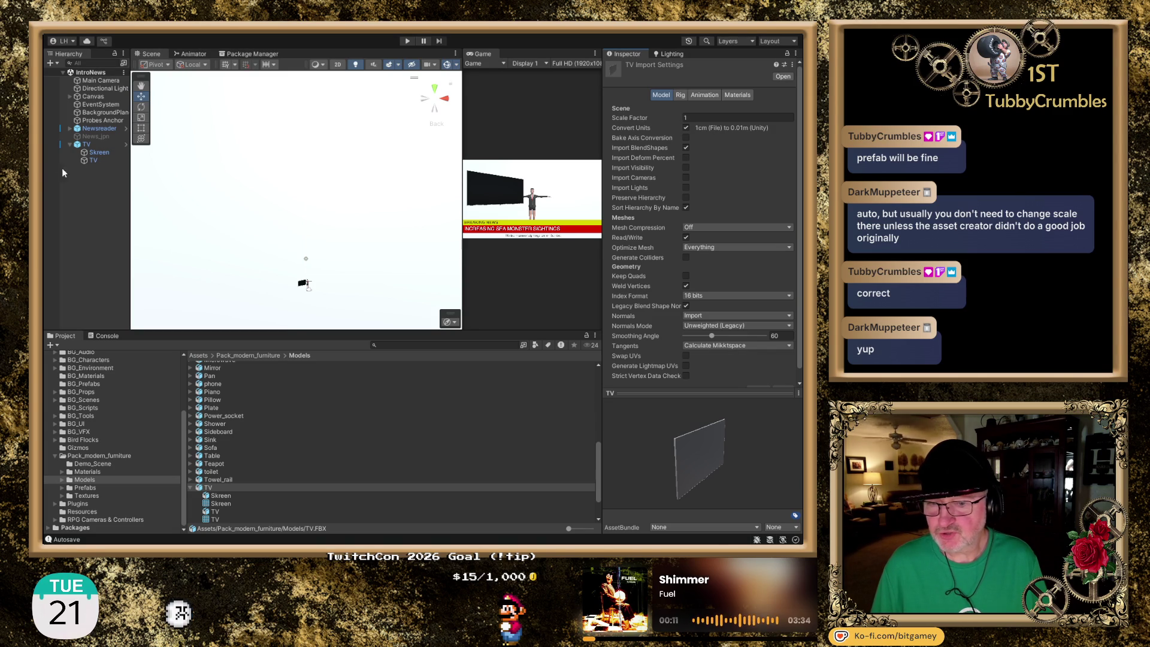
Frame the TV, then push the Newsreader back to Z -7.903 in top view
left_click(90, 144)
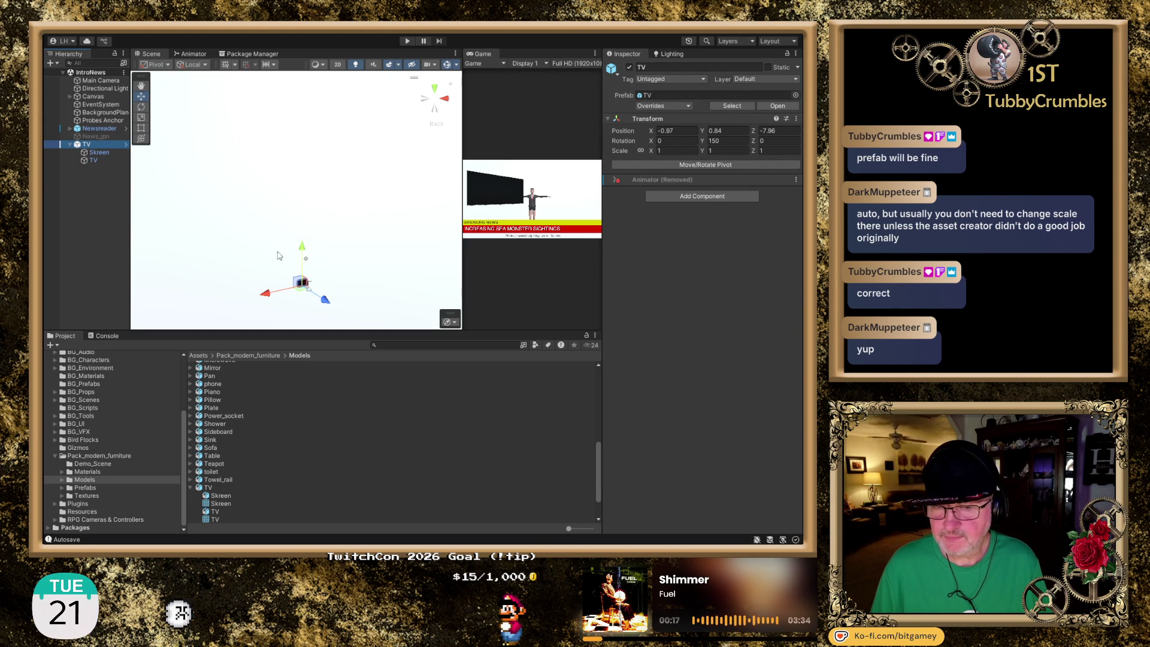
double_click(91, 146)
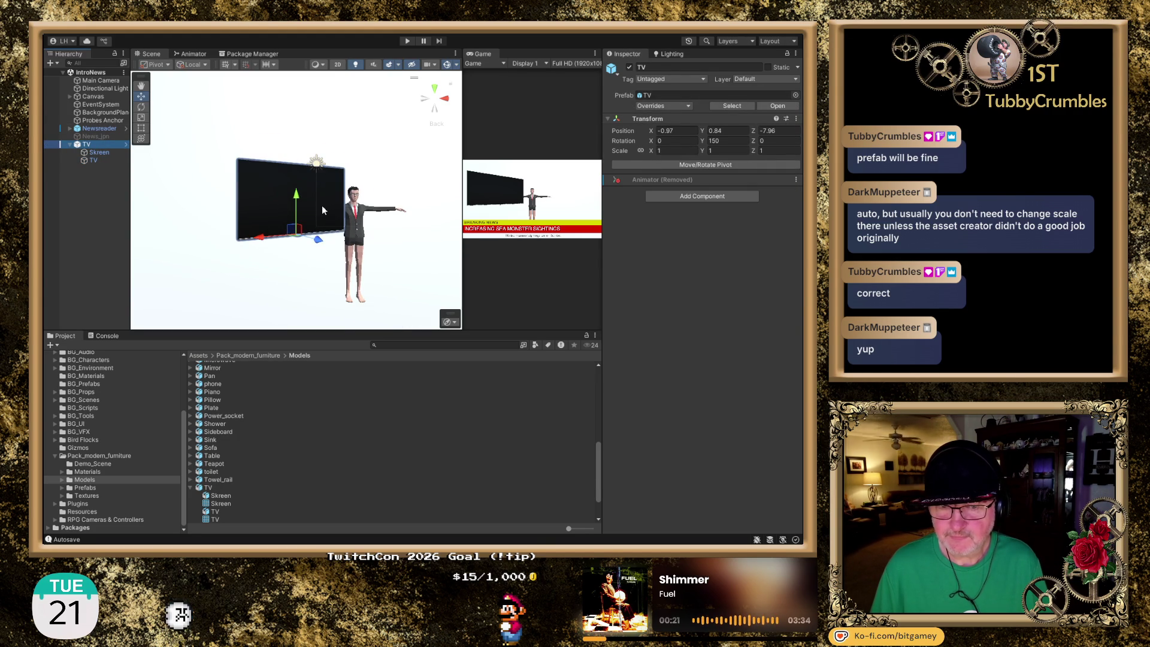
left_click(96, 128)
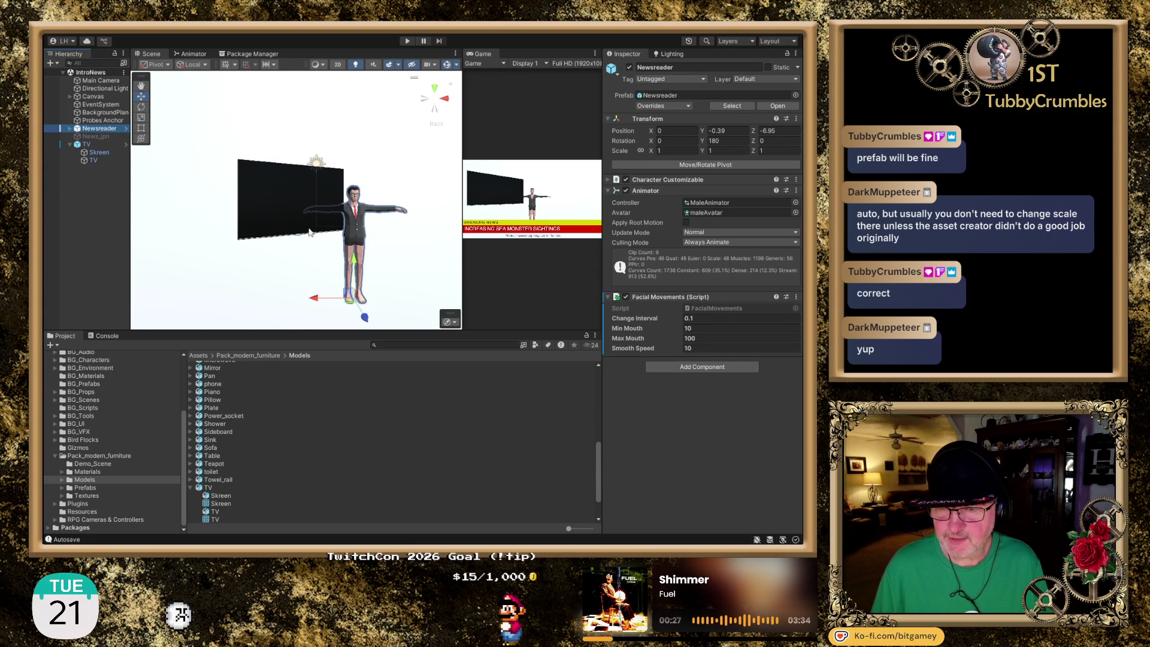
mouse_move(366, 232)
left_mouse_down()
mouse_move(419, 237)
mouse_move(284, 215)
mouse_move(386, 191)
mouse_move(428, 223)
left_mouse_up()
left_click(432, 88)
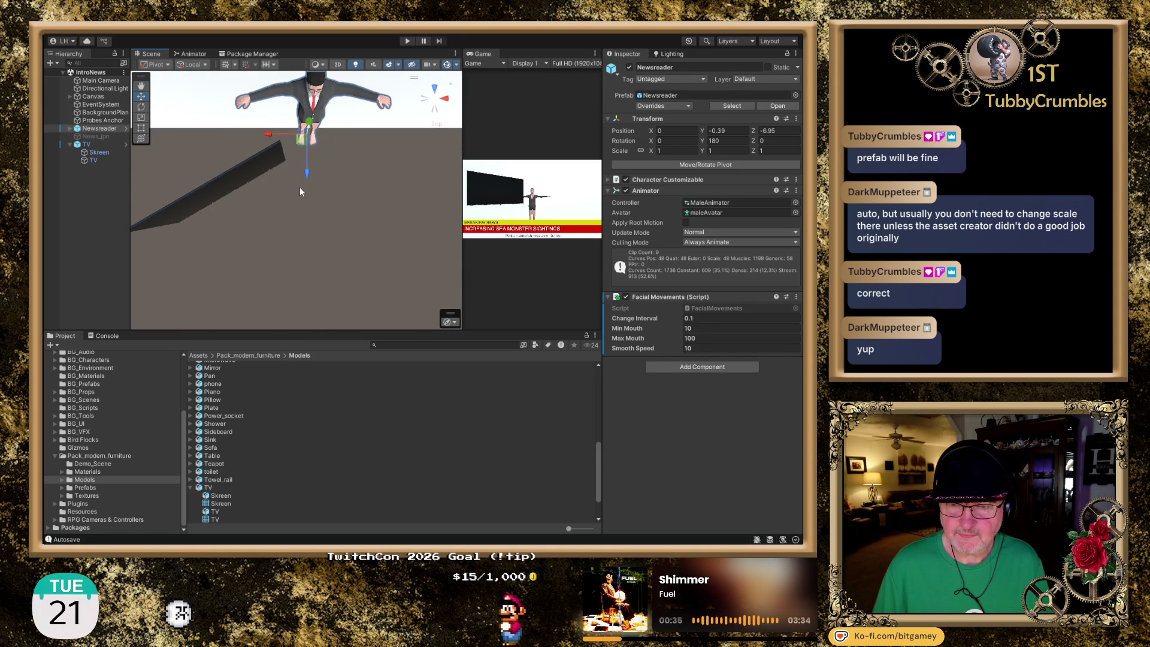
mouse_move(307, 174)
left_mouse_down()
mouse_move(308, 229)
mouse_move(329, 256)
mouse_move(341, 200)
mouse_move(358, 210)
left_mouse_up()
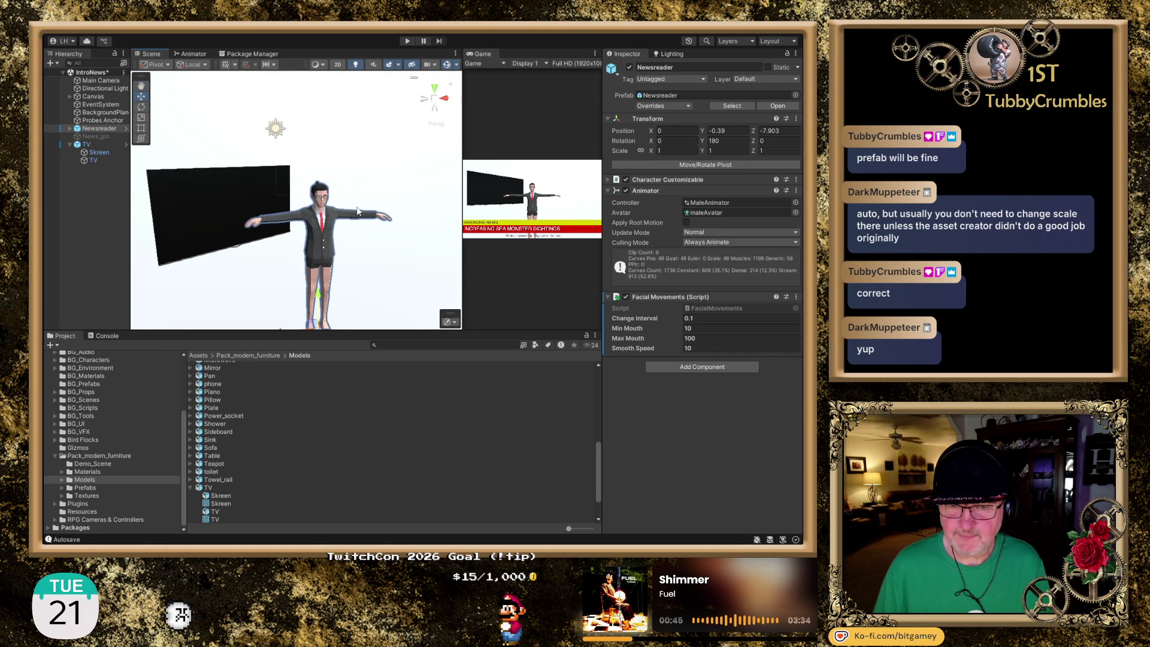
left_click(87, 144)
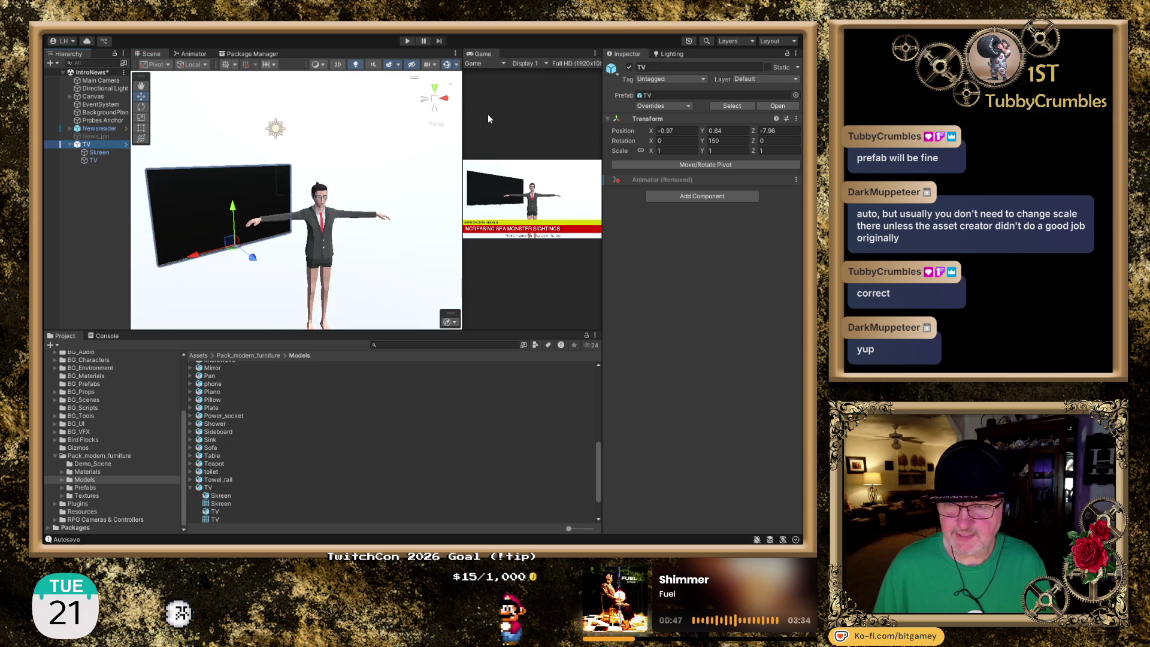
Set the TV's linked scale to 2 on all axes
left_click(668, 150)
type("2")
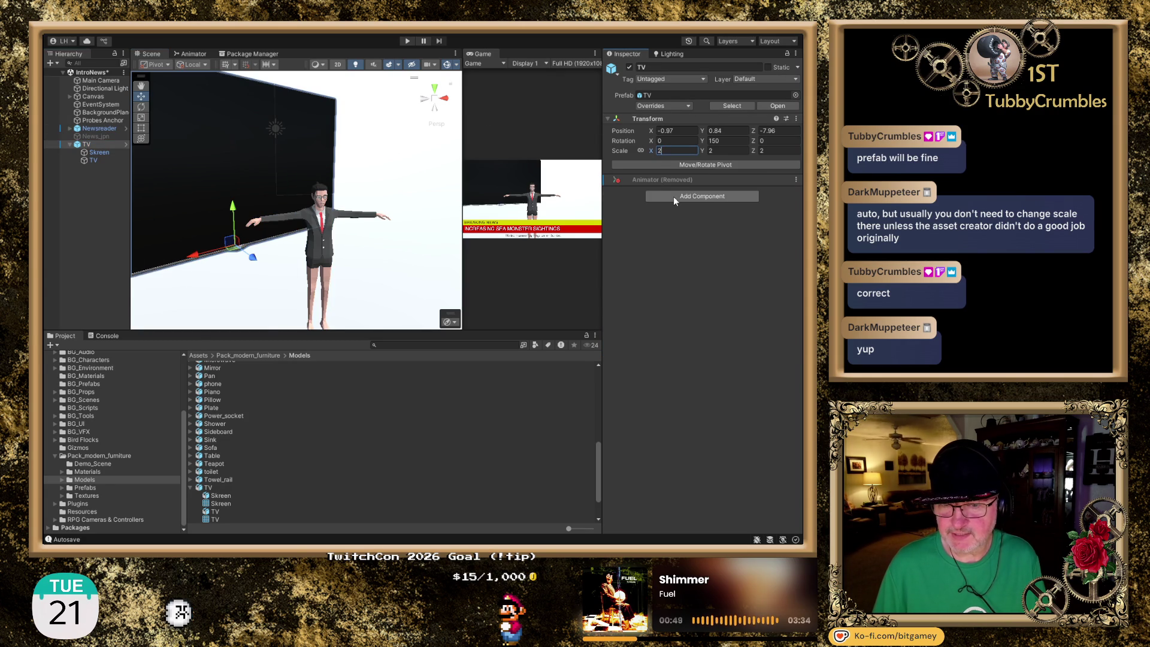
scroll(246, 113, "down", 3)
Place the TV at -0.65, 0.41, -7.11 behind the Newsreader and save the scene
left_click(434, 89)
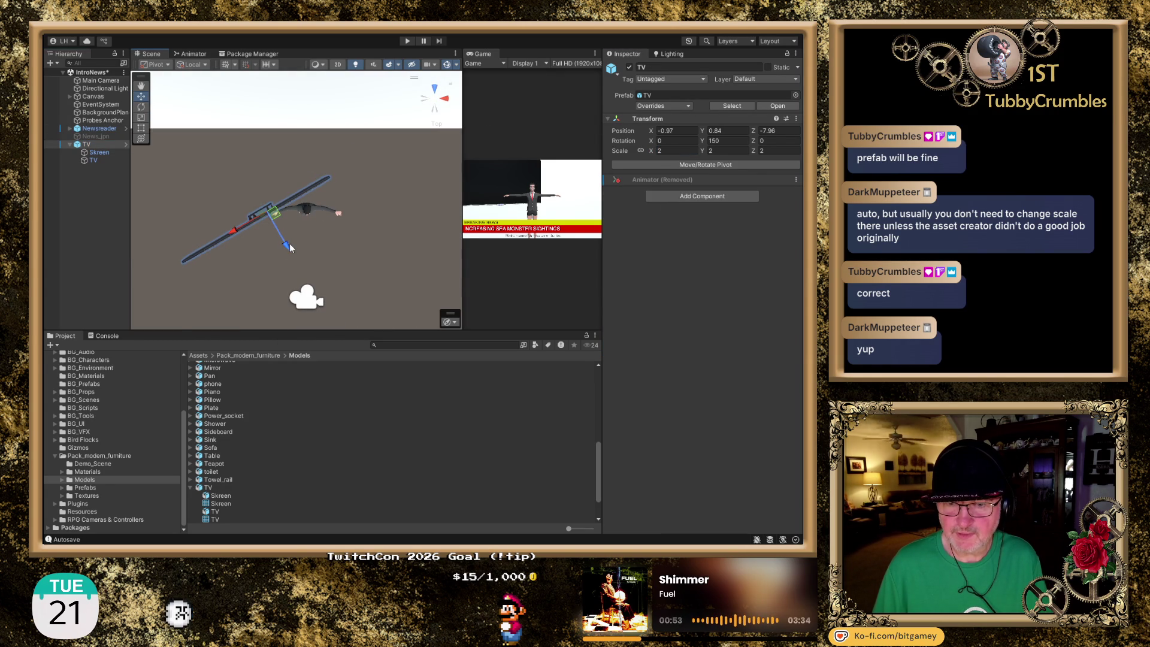
left_click_drag(290, 247, 277, 229)
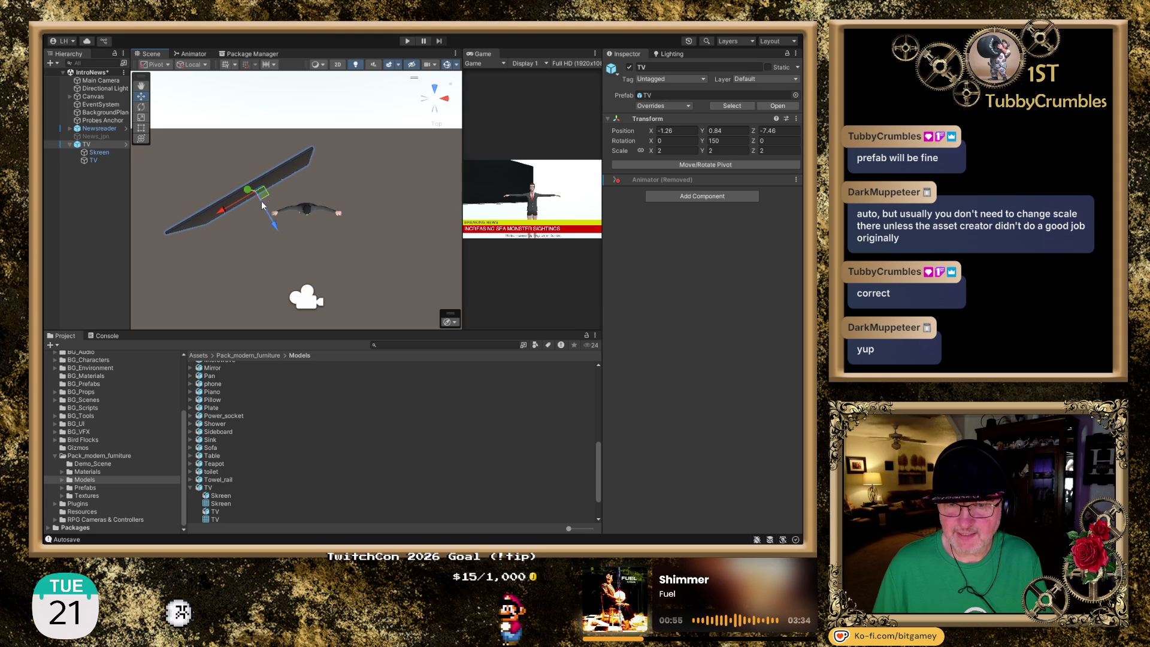
left_click(435, 113)
left_click_drag(260, 178, 260, 196)
left_click_drag(215, 244, 243, 237)
key("ctrl+s")
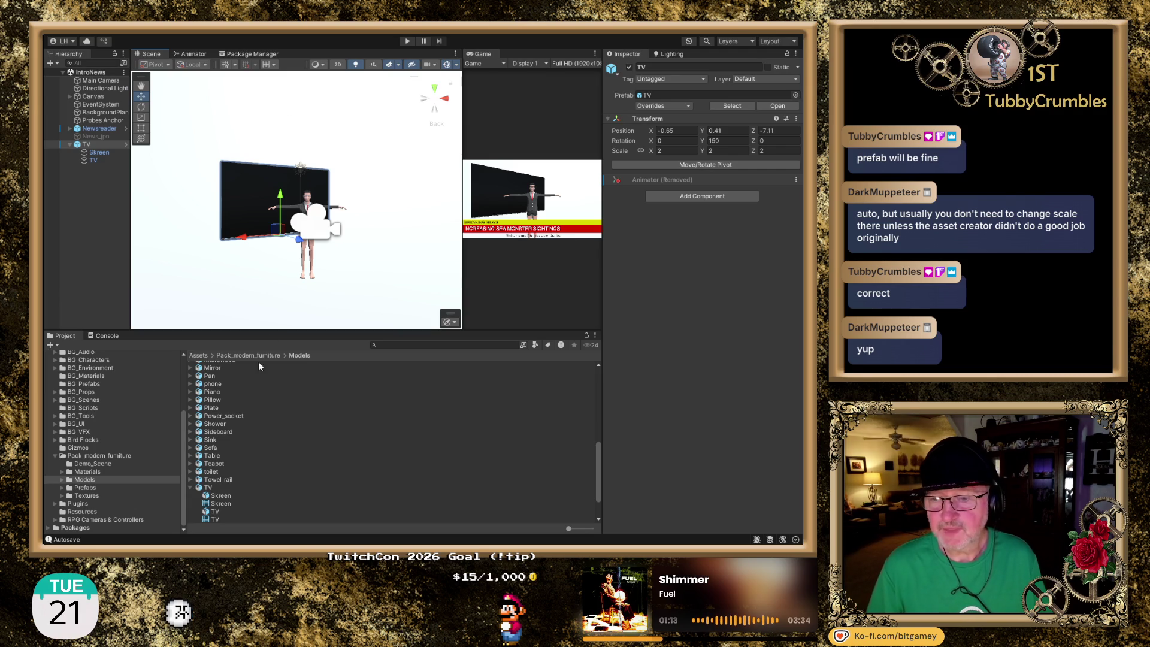
left_click(106, 145)
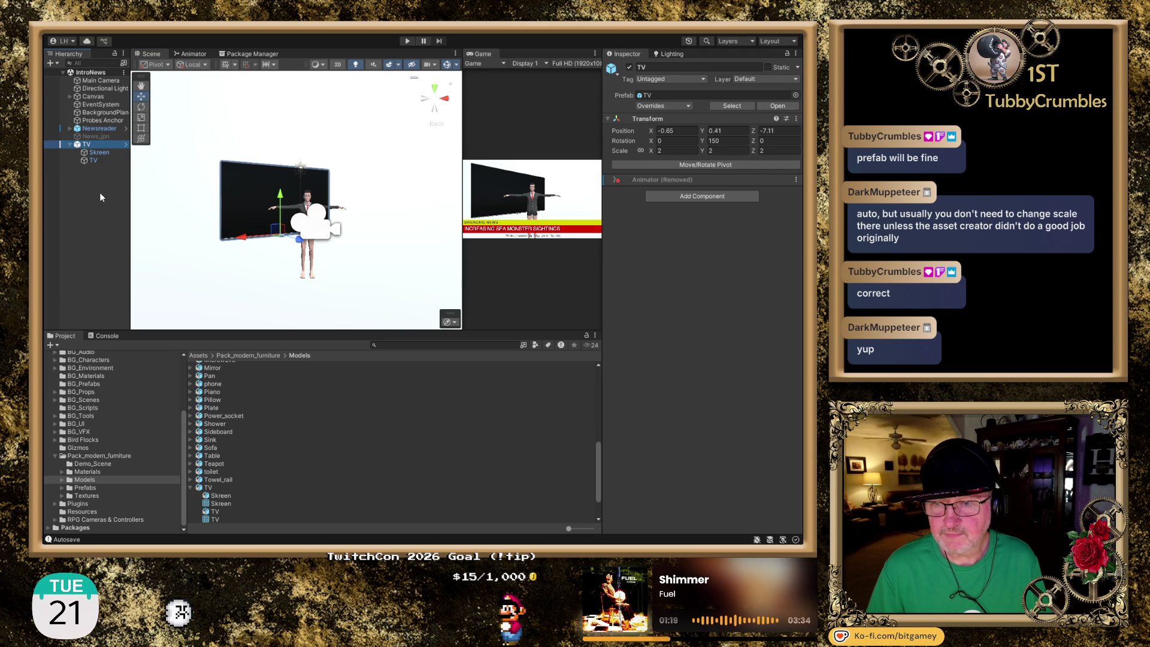
In Back view, move the Newsreader right and up to position 0.83, 0.06, -7.903
left_click(96, 131)
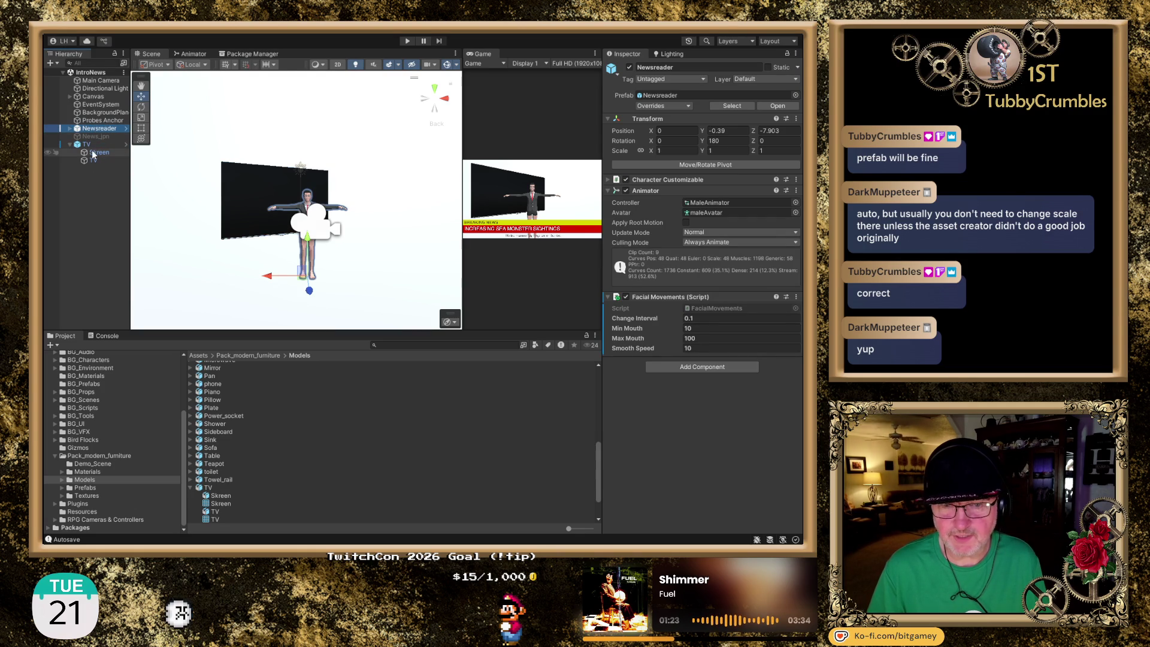
left_click(95, 144)
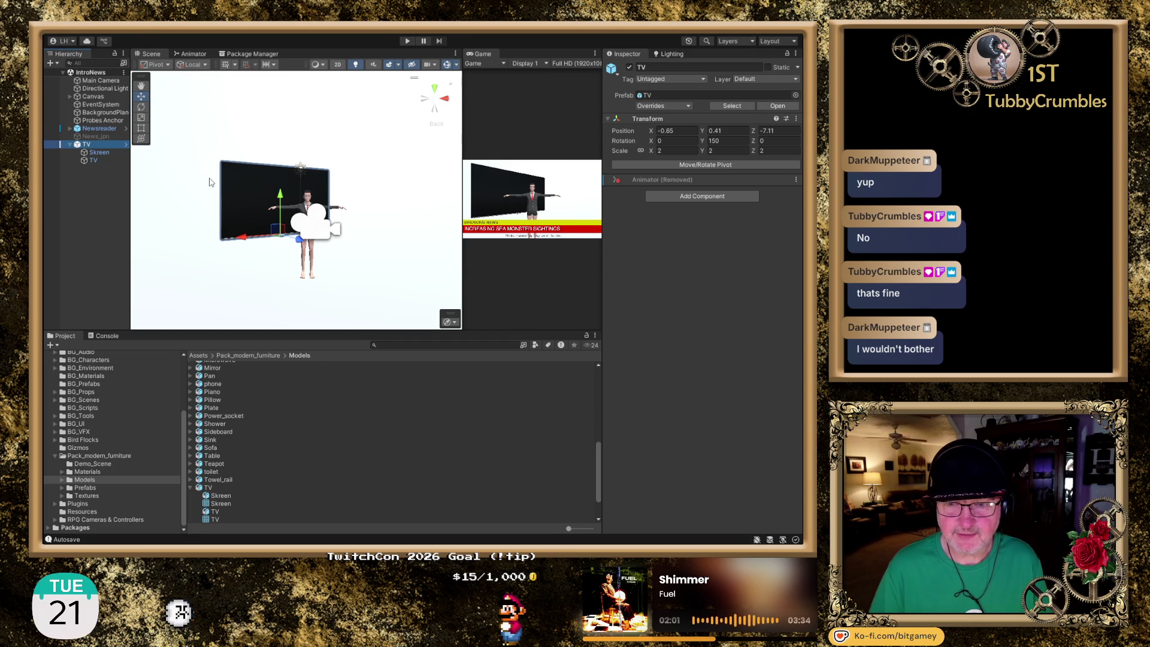
left_click_drag(224, 178, 328, 156)
left_click(436, 88)
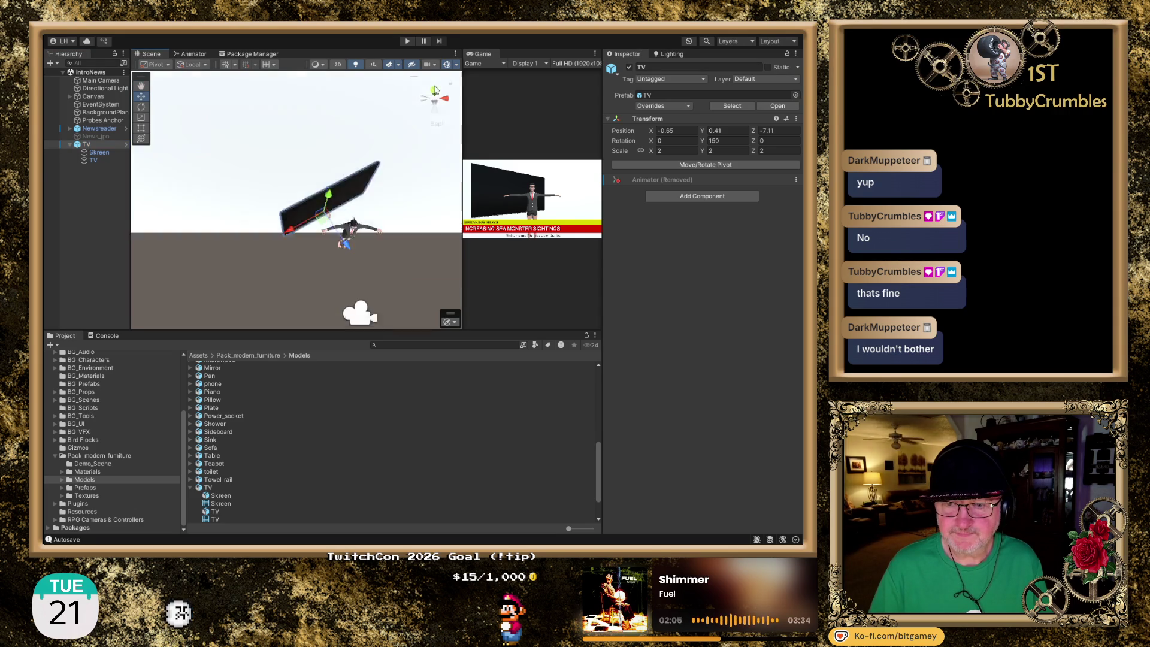
left_click(435, 113)
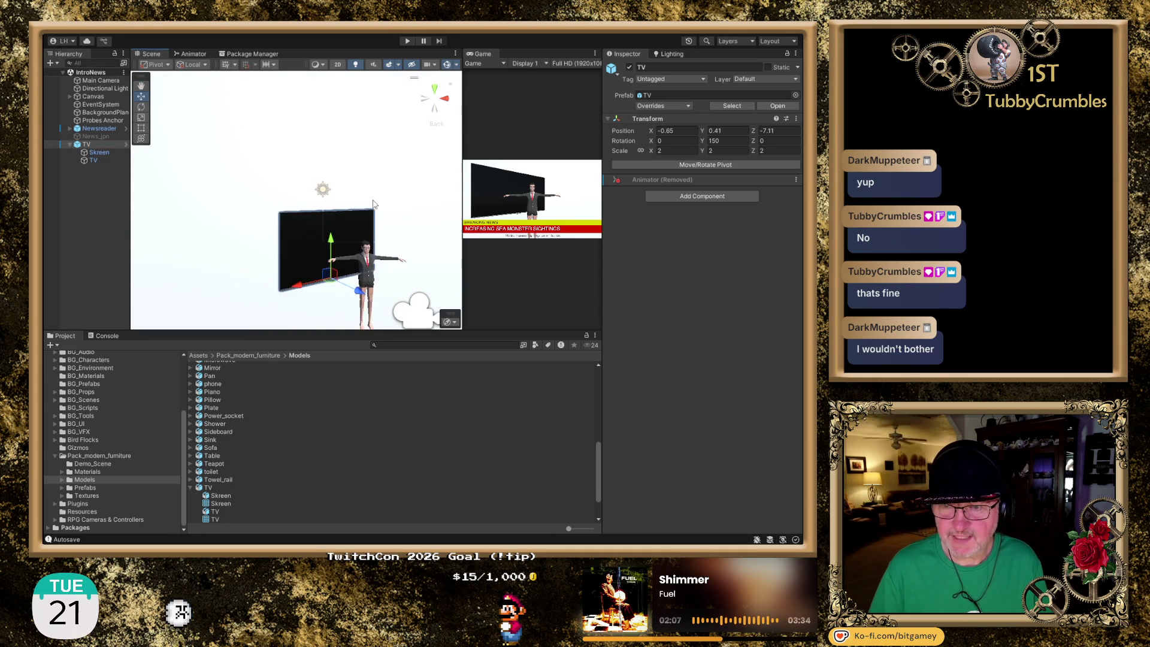
left_click(99, 129)
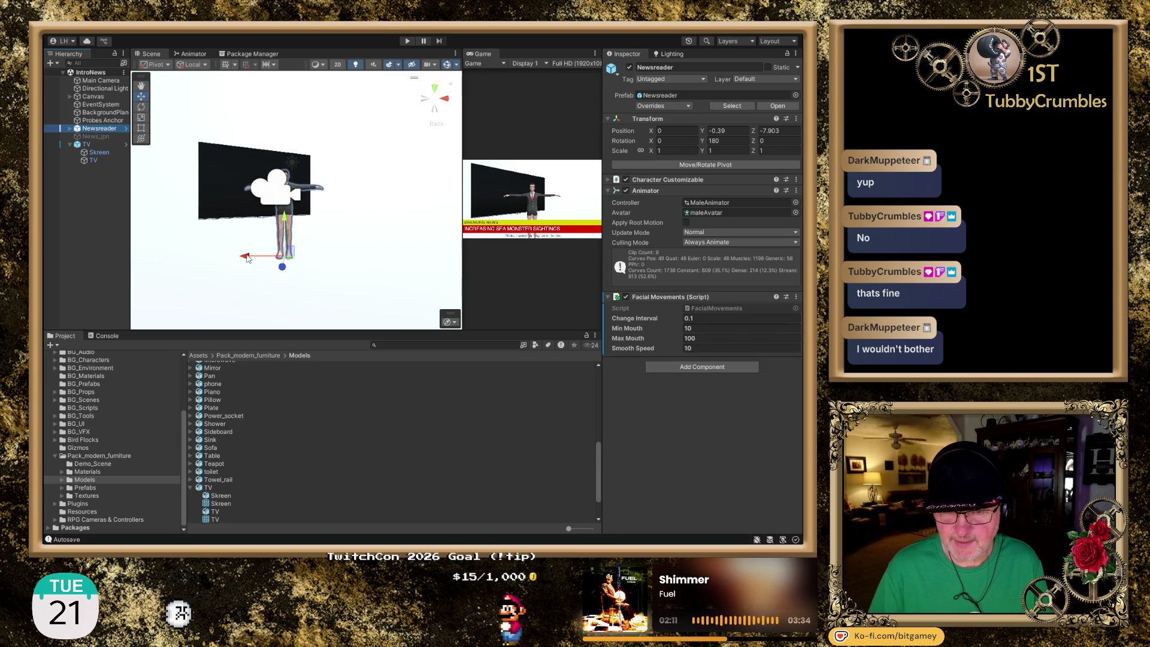
left_click_drag(246, 258, 285, 258)
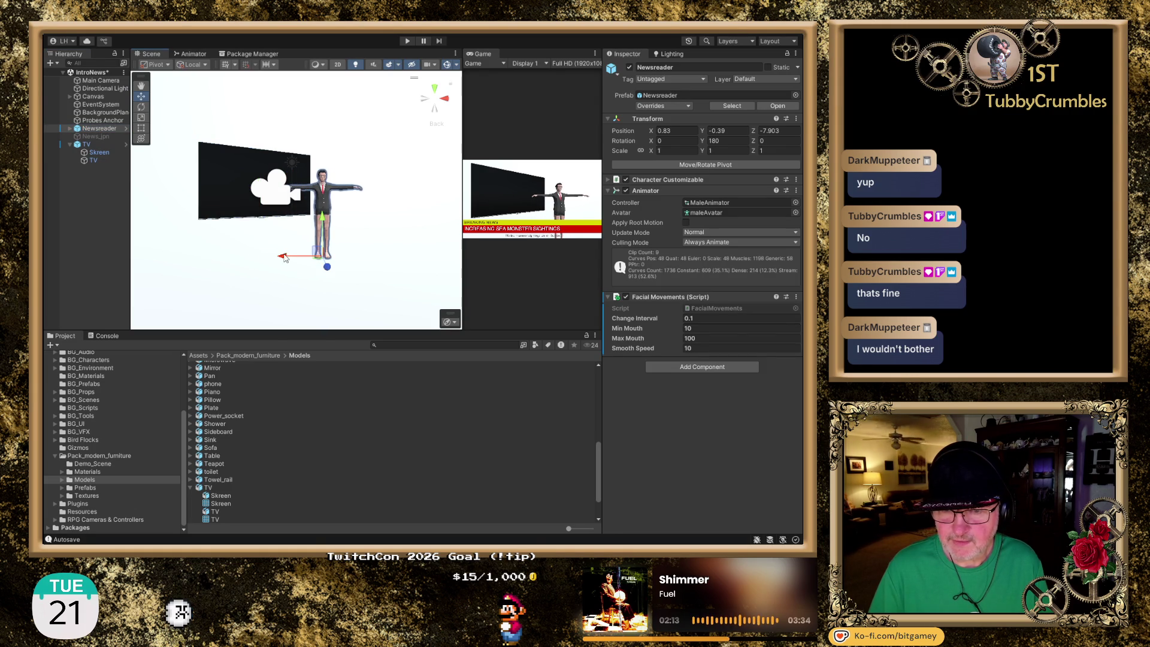
mouse_move(326, 220)
left_mouse_down()
mouse_move(321, 176)
mouse_move(321, 200)
left_mouse_up()
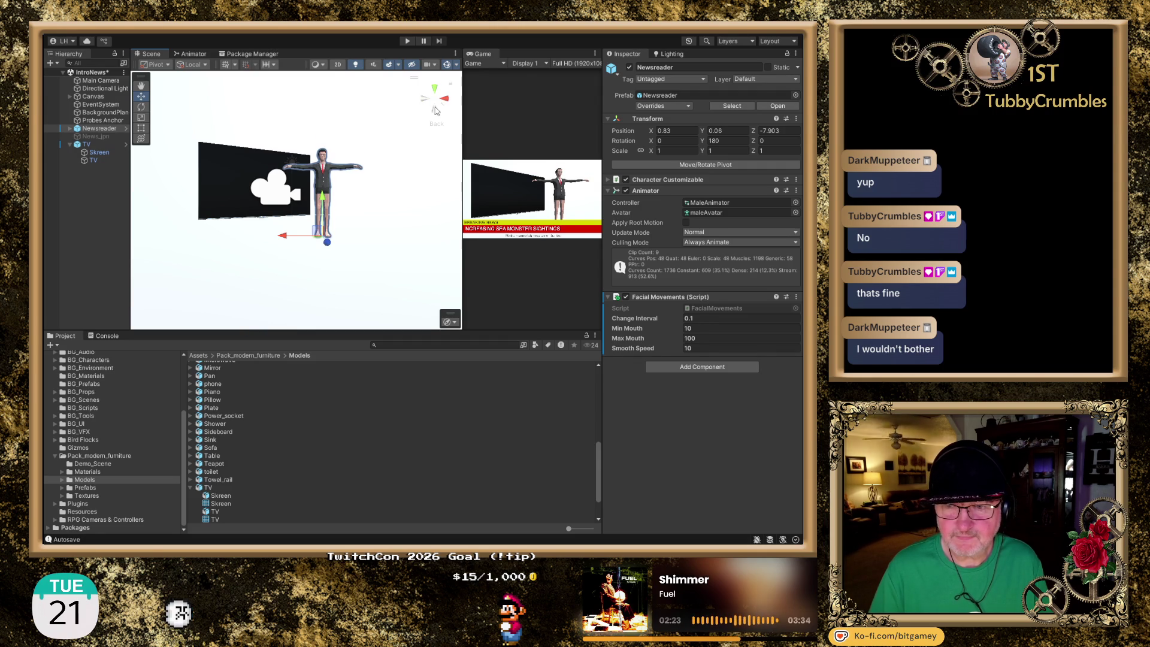
In Top view, move the Newsreader forward to position 0.79, 0.06, -6.74
left_click(436, 90)
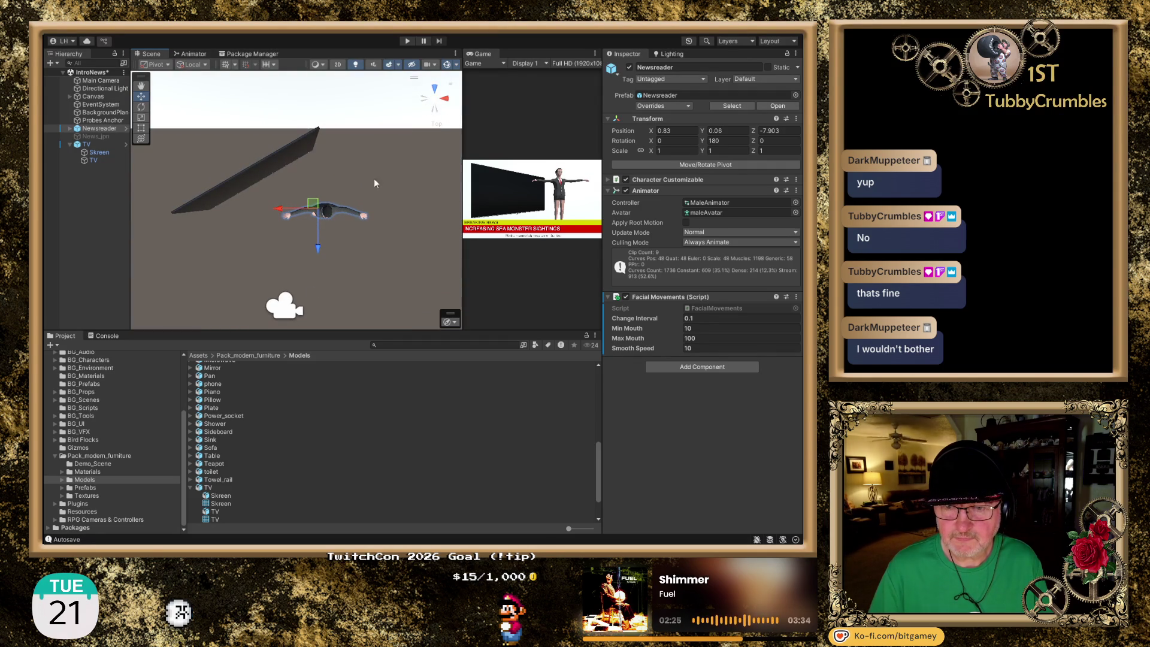
left_click_drag(319, 249, 314, 204)
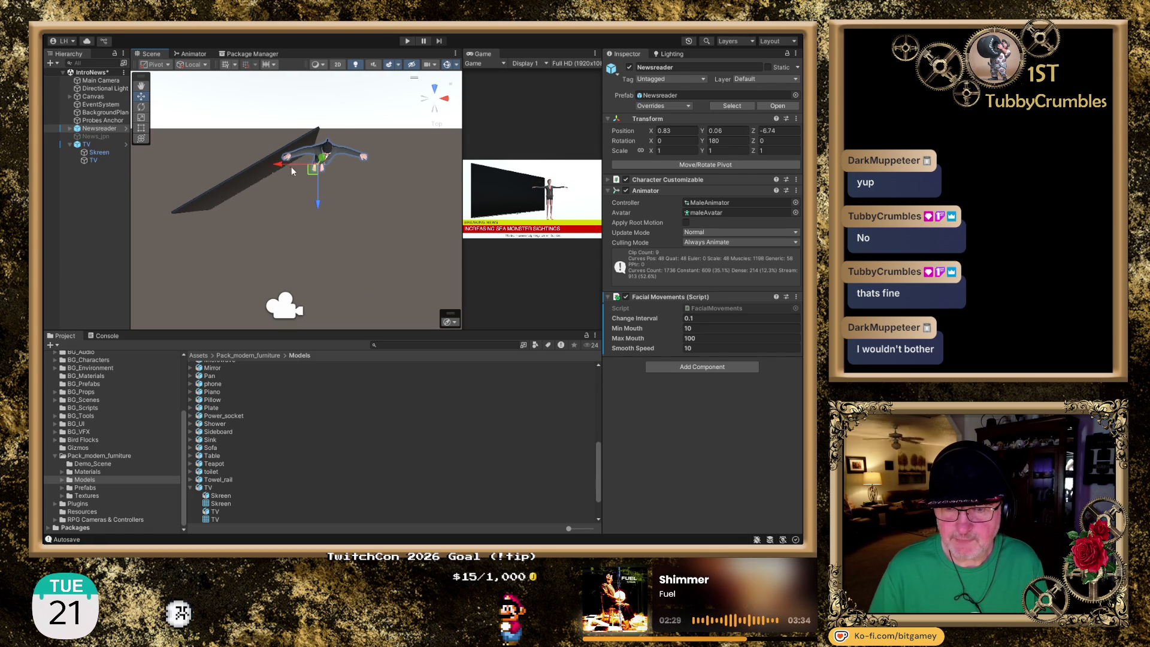
left_click_drag(280, 167, 278, 167)
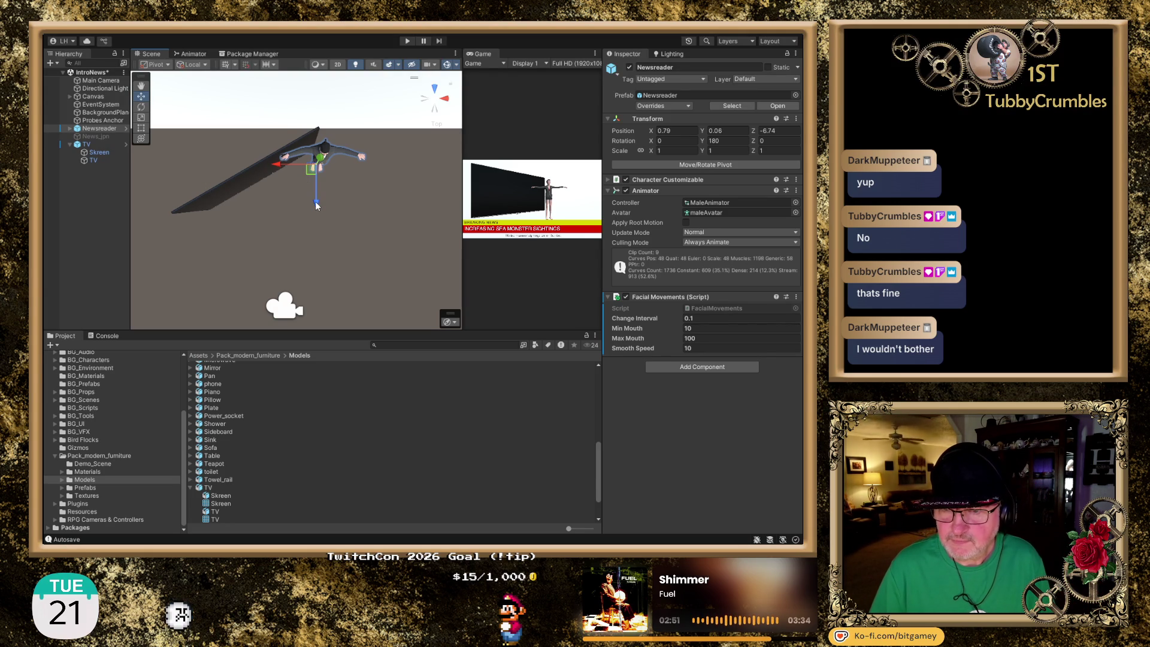
Turn the TV board to a Y rotation of 160
left_click(246, 182)
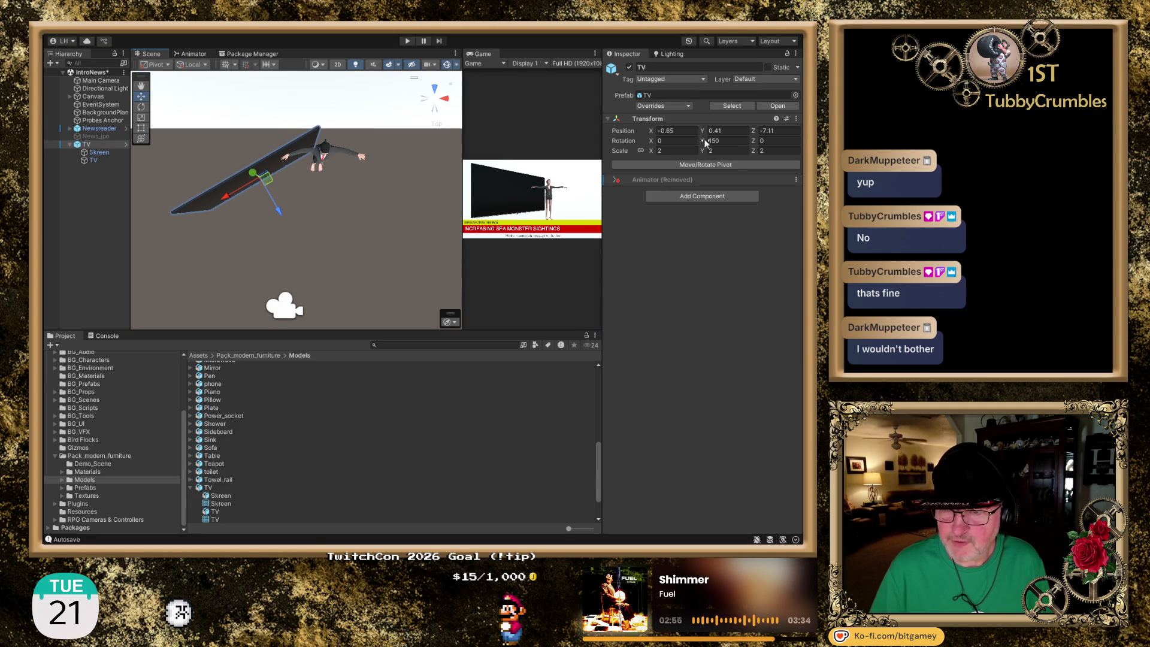
mouse_move(699, 141)
left_mouse_down()
mouse_move(686, 140)
mouse_move(740, 143)
left_mouse_up()
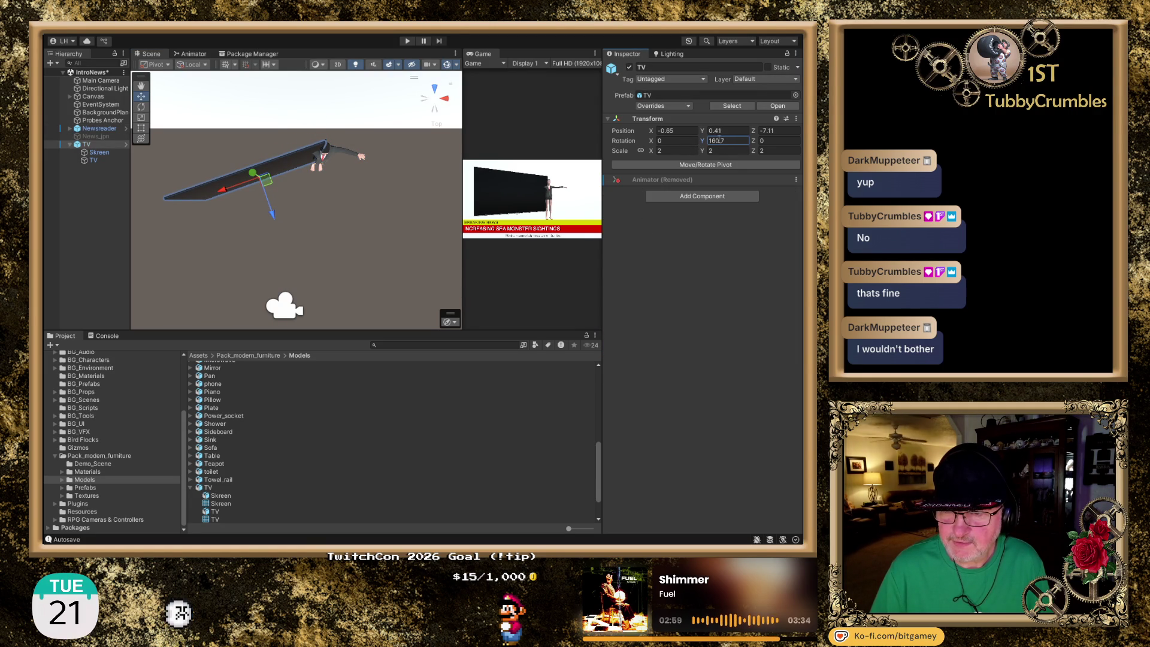
key("BackSpace")
key("BackSpace")
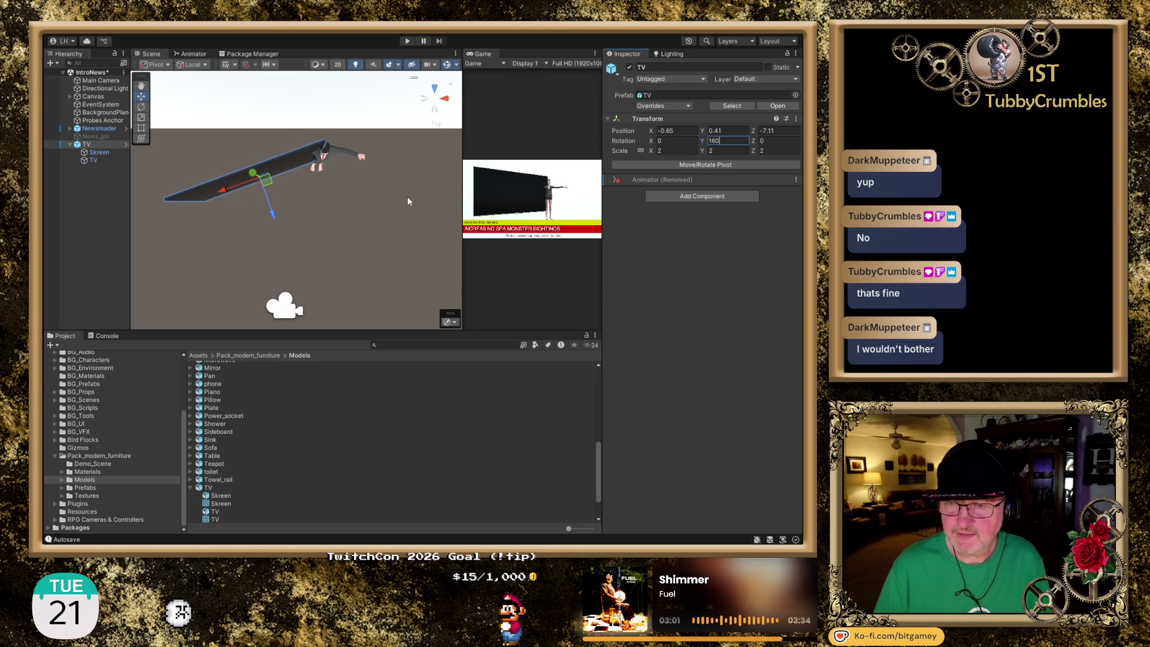
left_click(221, 190)
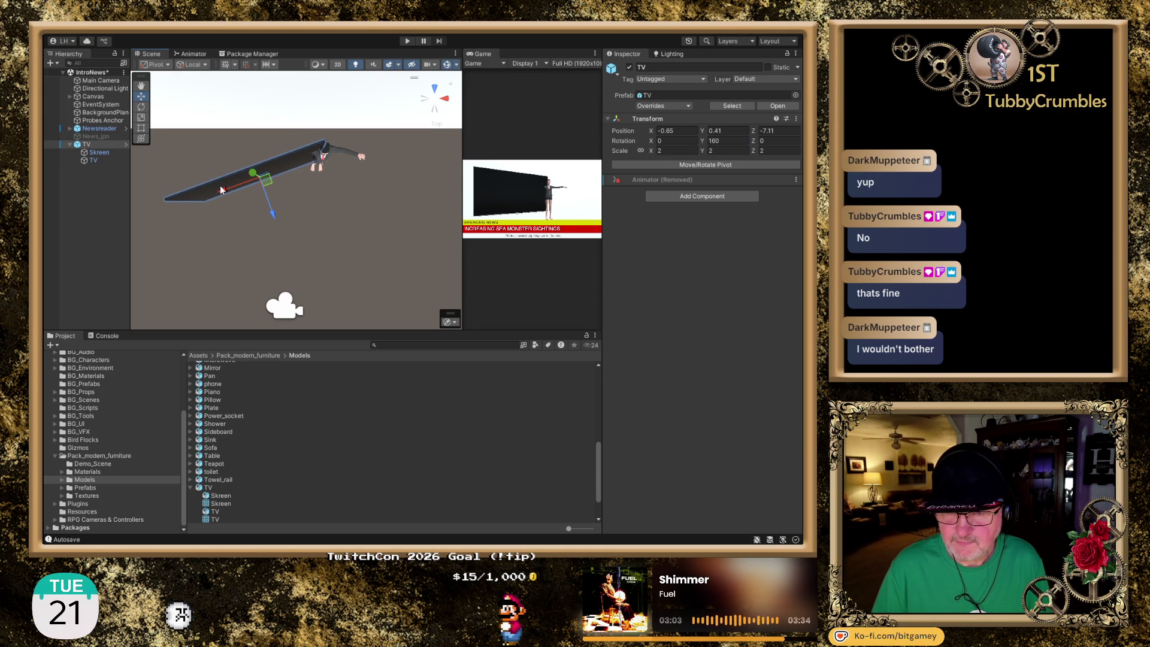
Nudge the TV board left to position -0.75, 0.41, -7.15
left_click(217, 188)
left_click(257, 174)
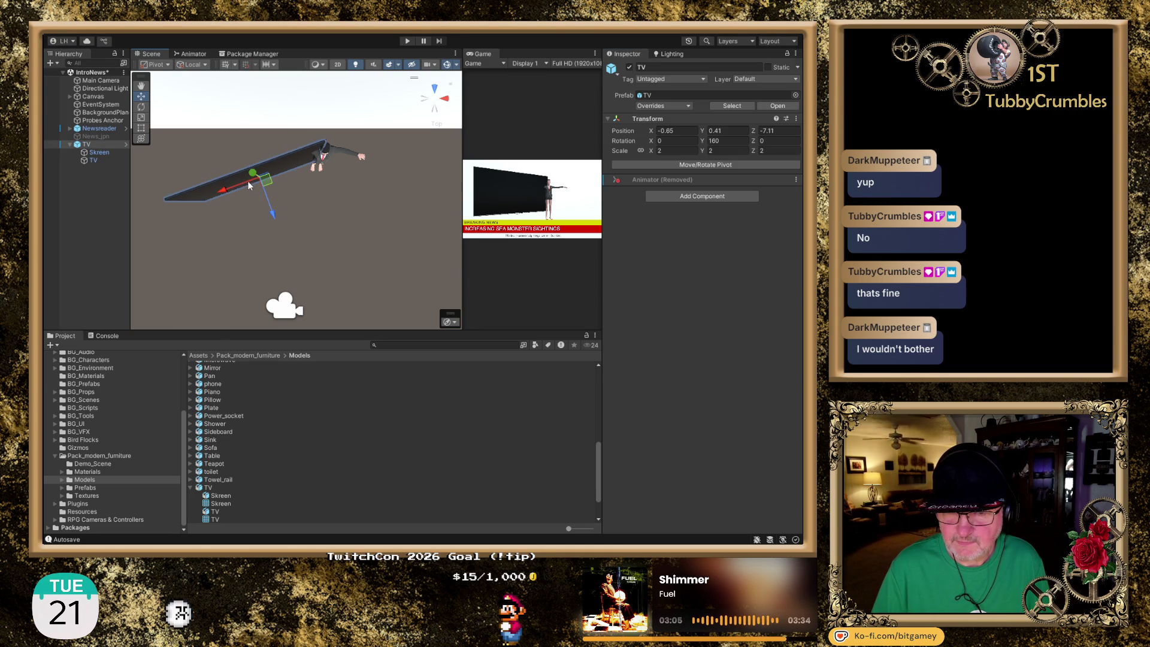
left_click_drag(225, 192, 219, 193)
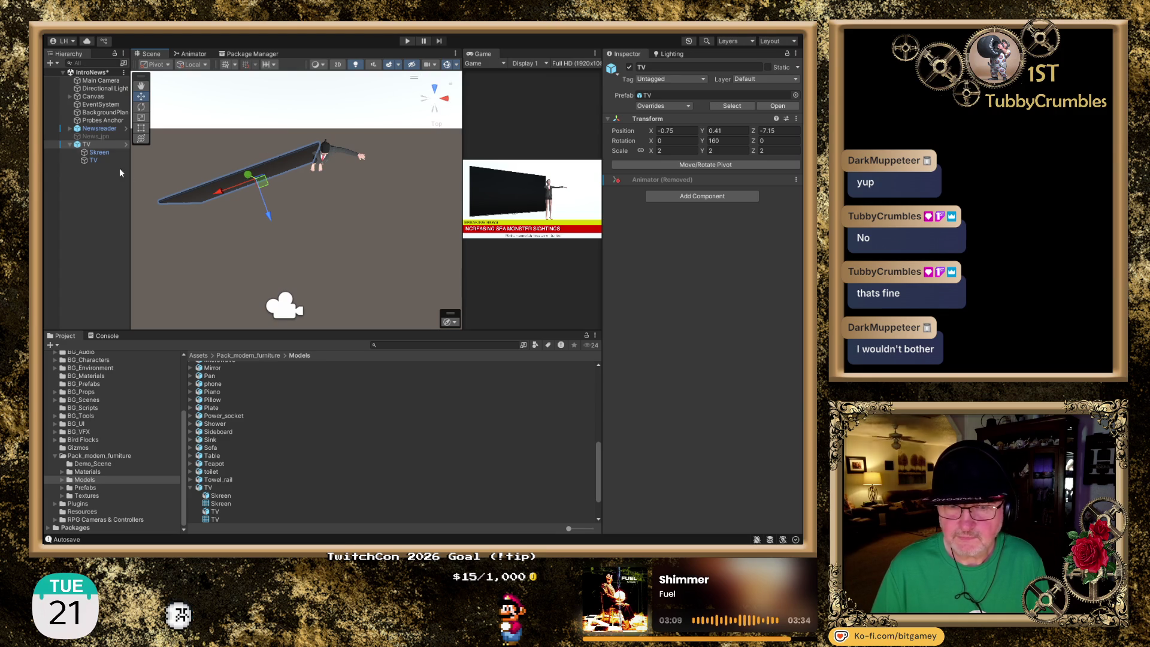
left_click(101, 128)
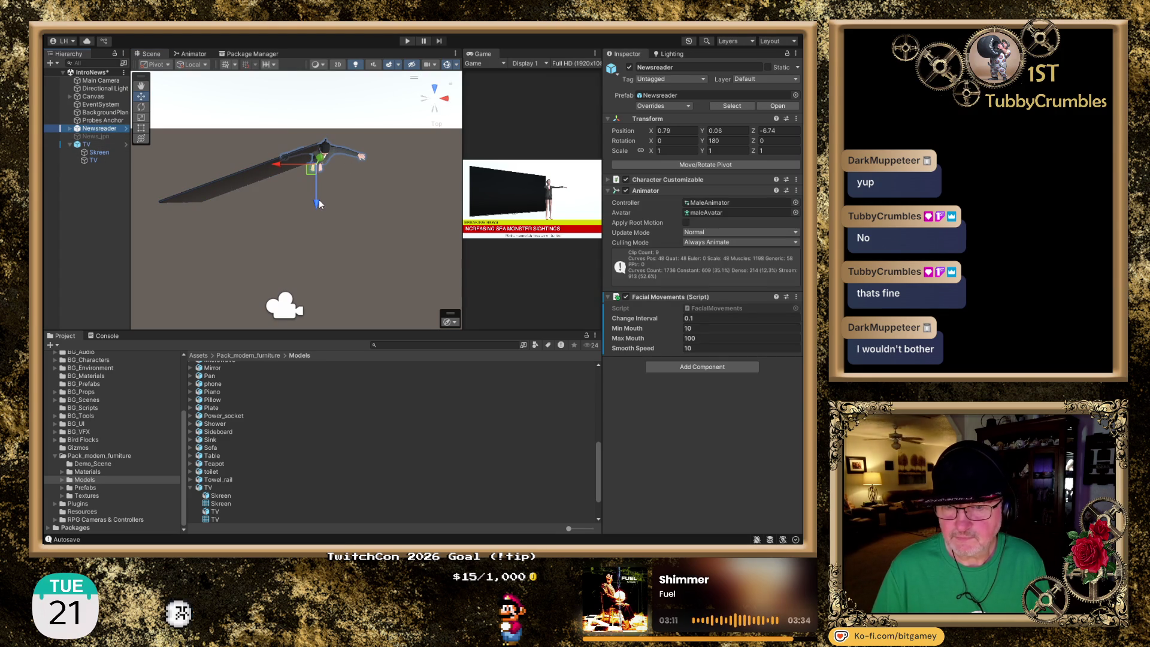
Move the Newsreader back to Z -6.95 and raise him to Y 0.49
left_click_drag(316, 205, 324, 208)
left_click_drag(404, 207, 361, 191)
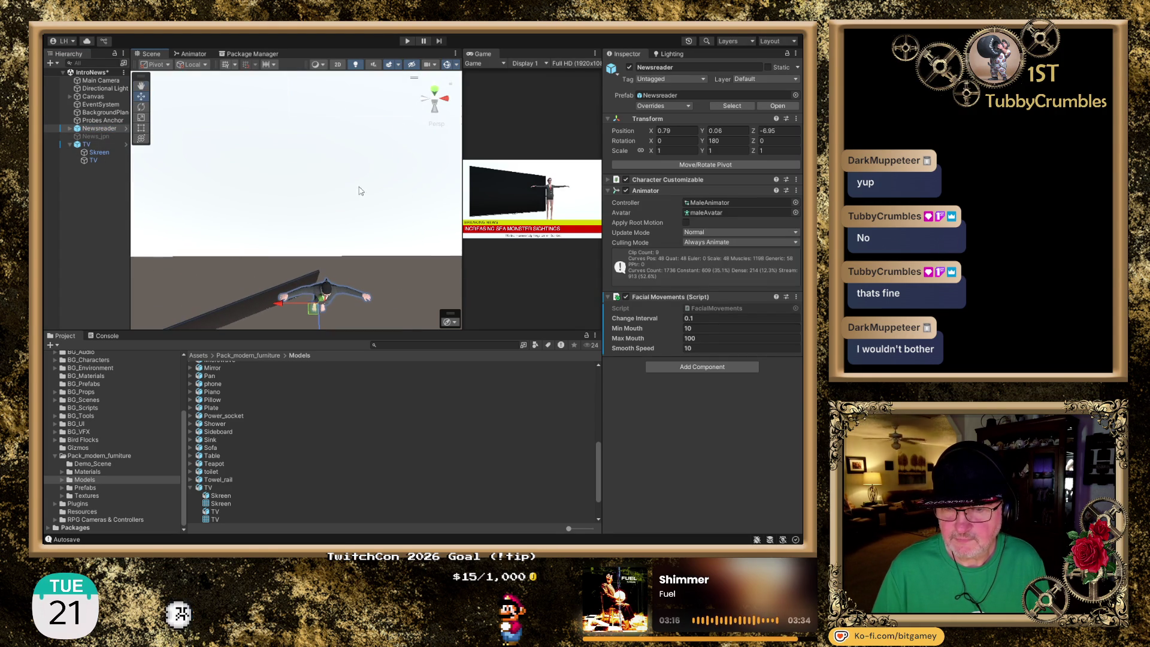
left_click(433, 111)
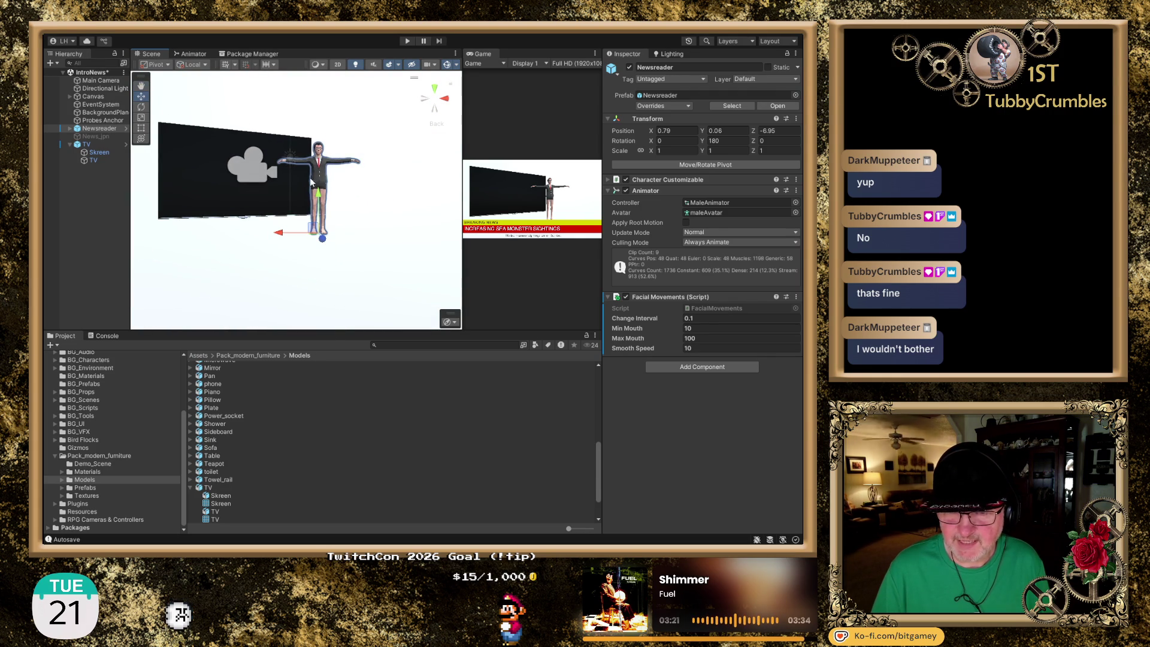
left_click_drag(320, 197, 322, 174)
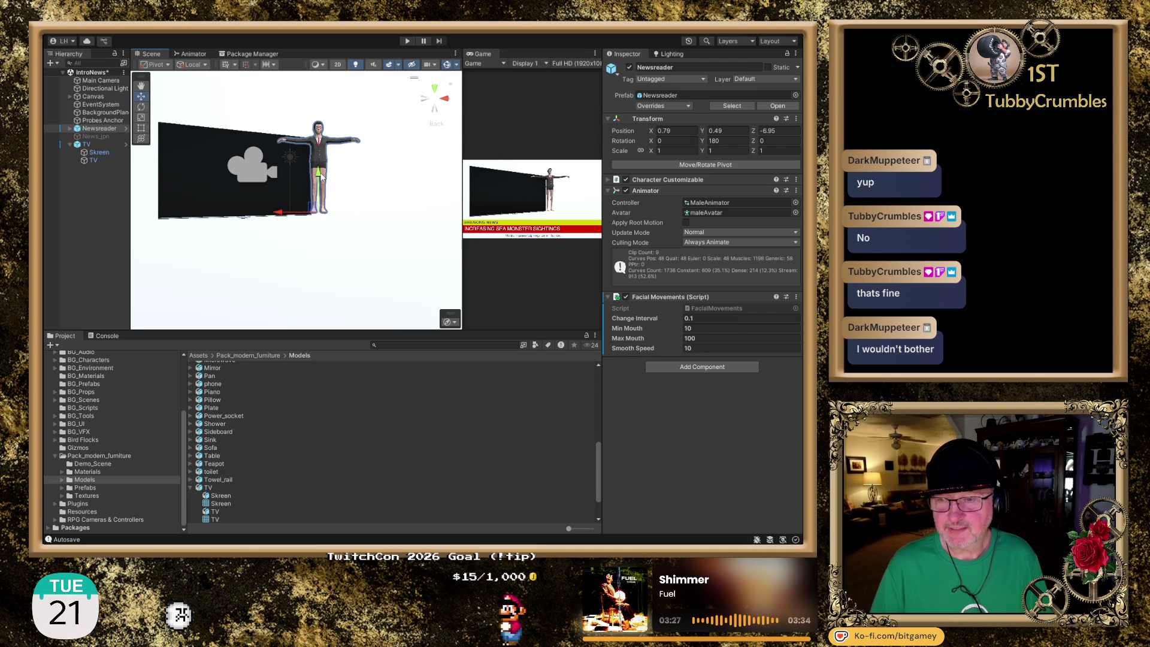
Try Newsreader scales of 0.5 and 0.75, and lower him to Y 0.11
left_click(674, 151)
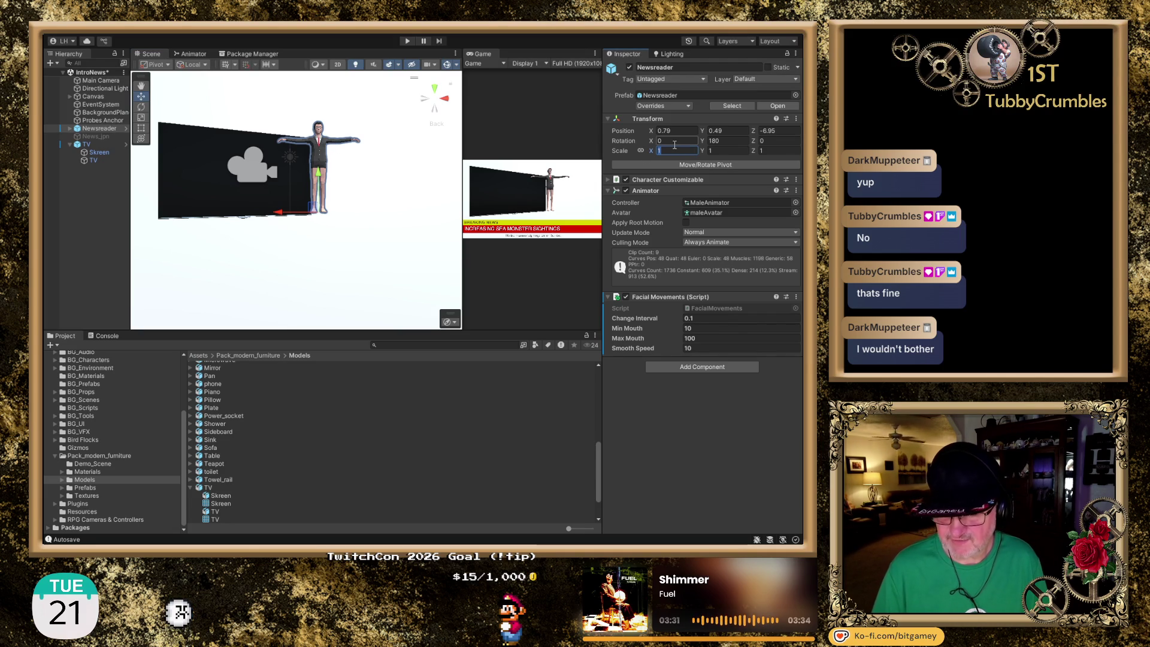
type(".5")
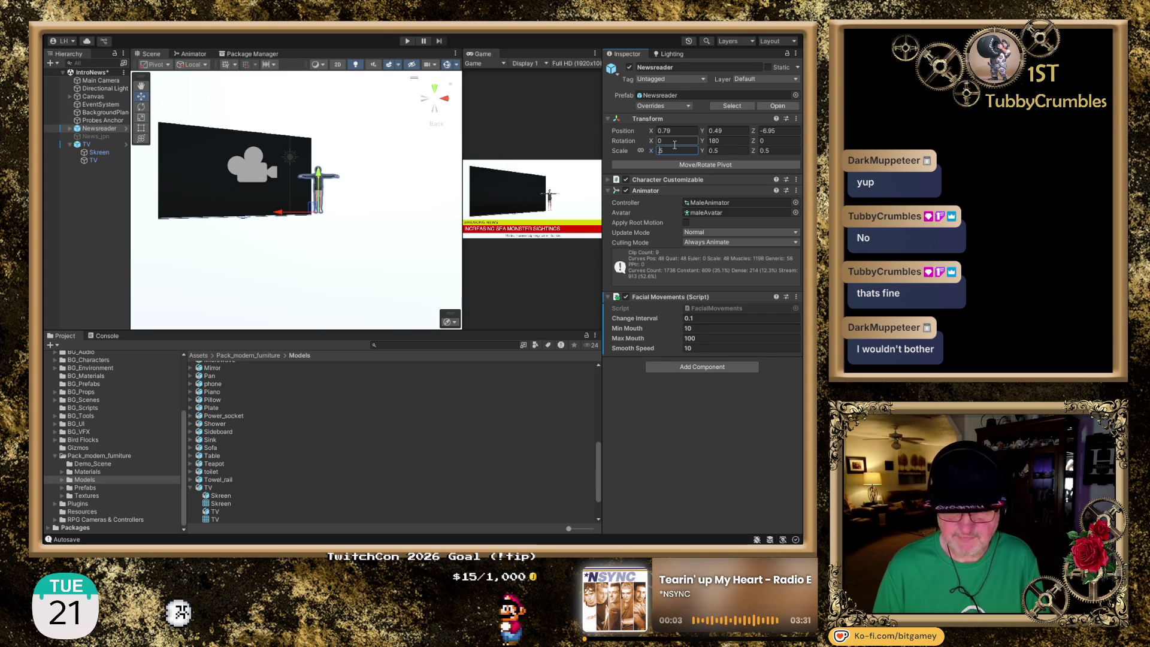
key("BackSpace")
type("75")
key("Return")
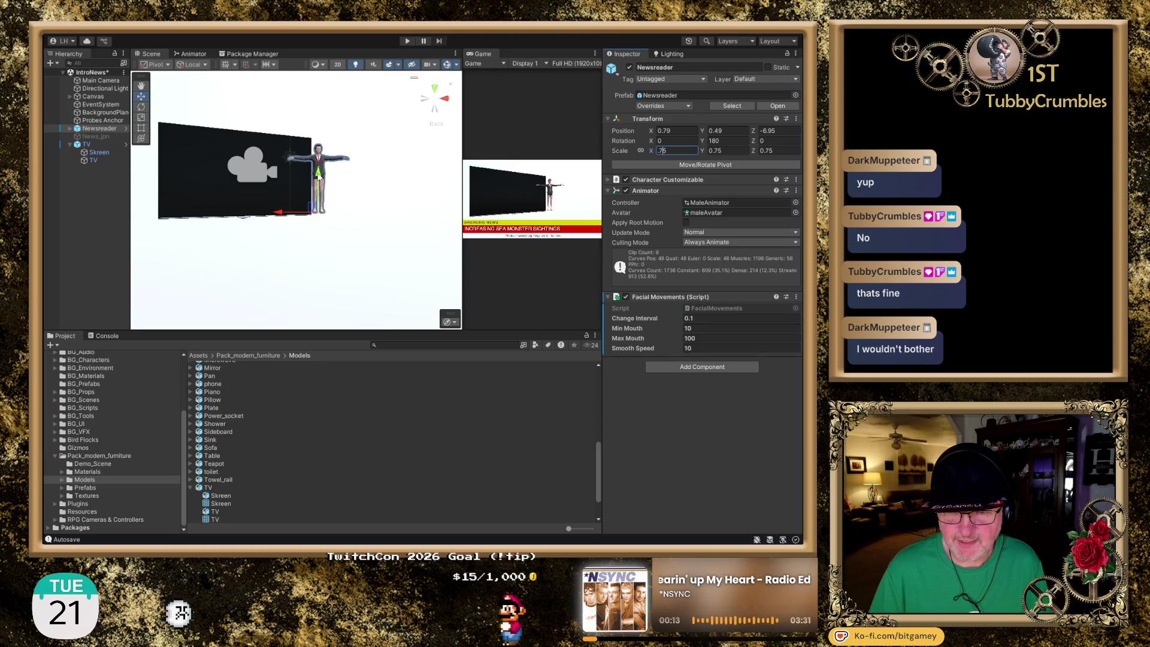
left_click_drag(320, 178, 326, 195)
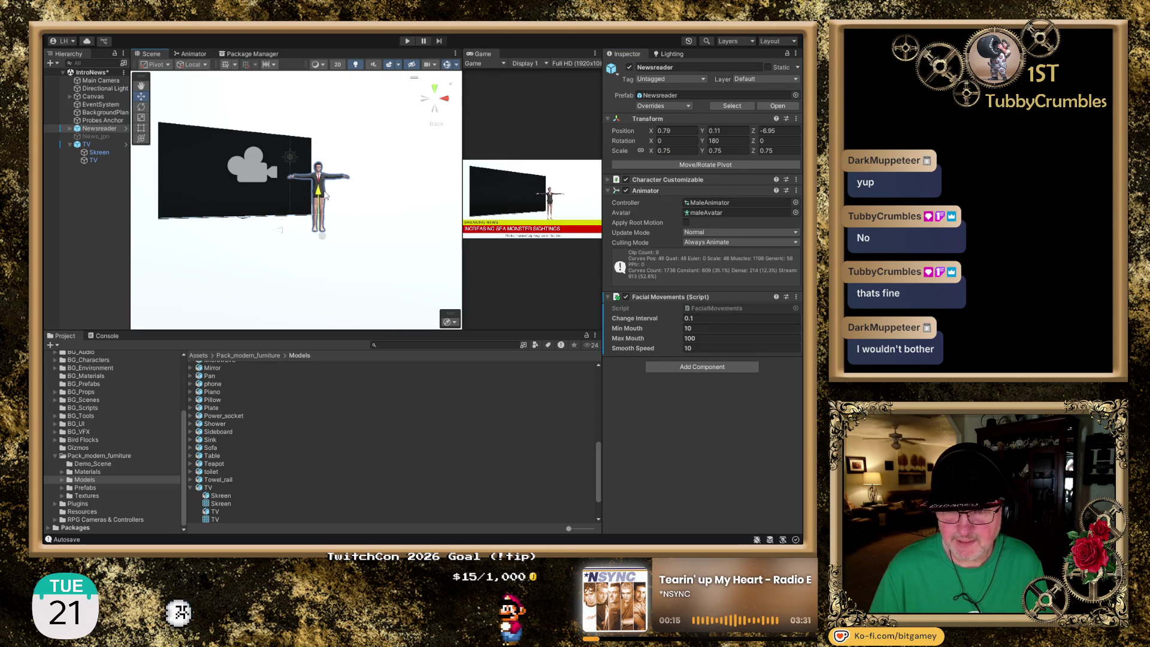
Reset the Newsreader's scale to 1 and lower him to Y -0.33
left_click(687, 150)
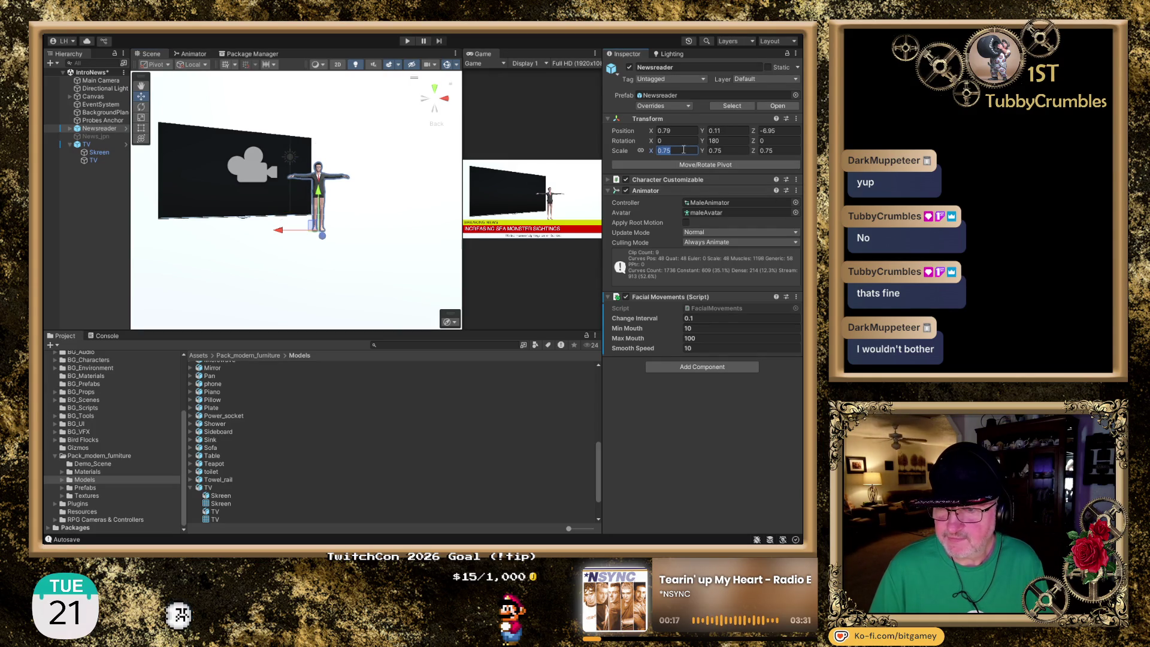
type("1")
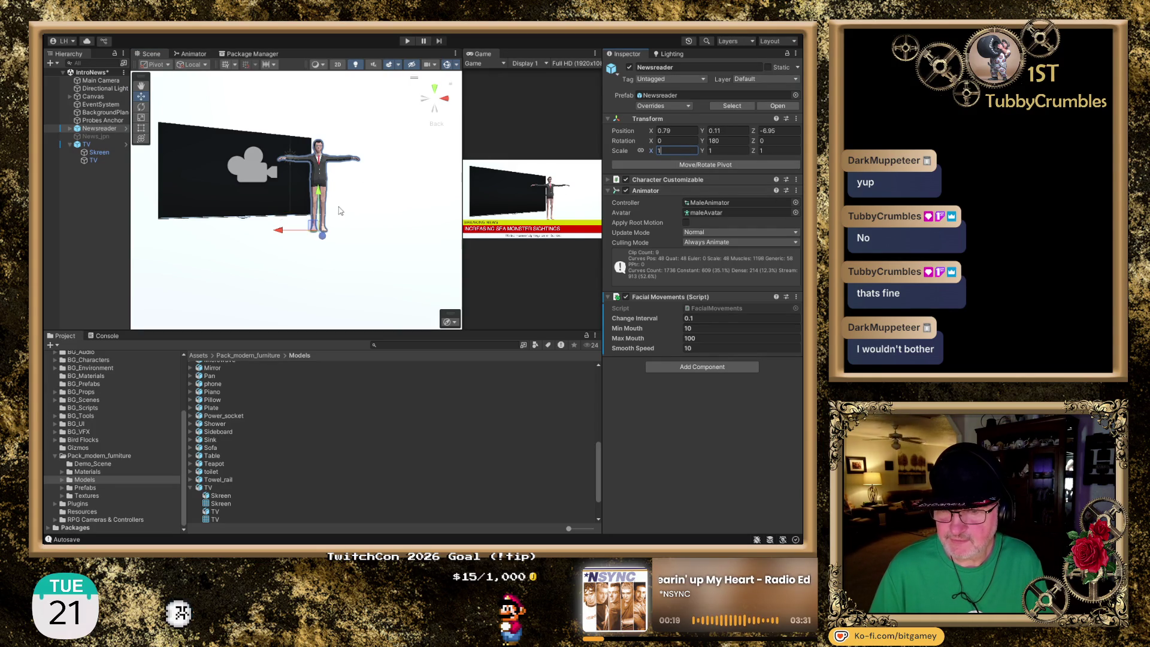
left_click_drag(317, 190, 316, 212)
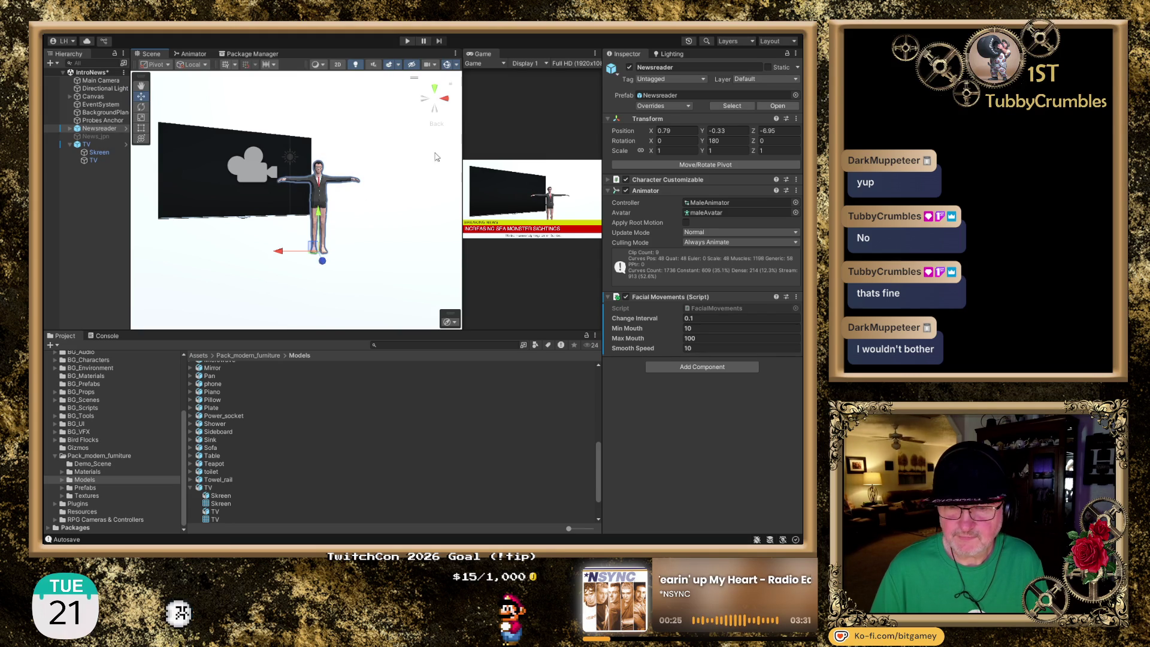
Enter Play mode to watch the Newsreader animate in front of the TV
left_click(405, 41)
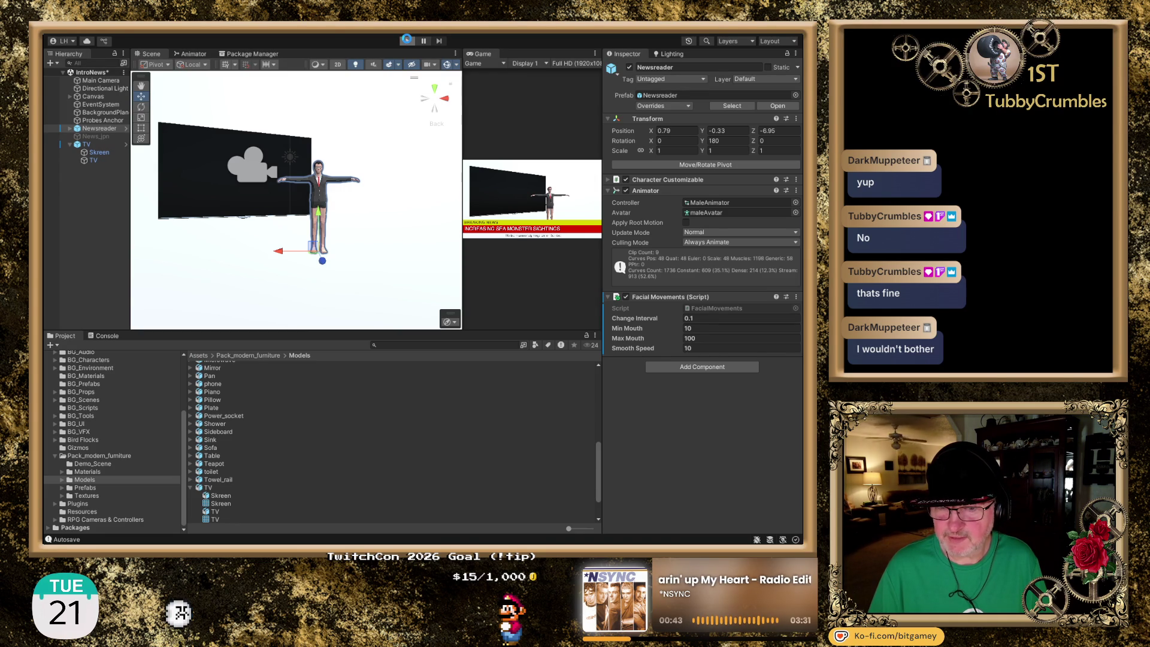
left_click(407, 40)
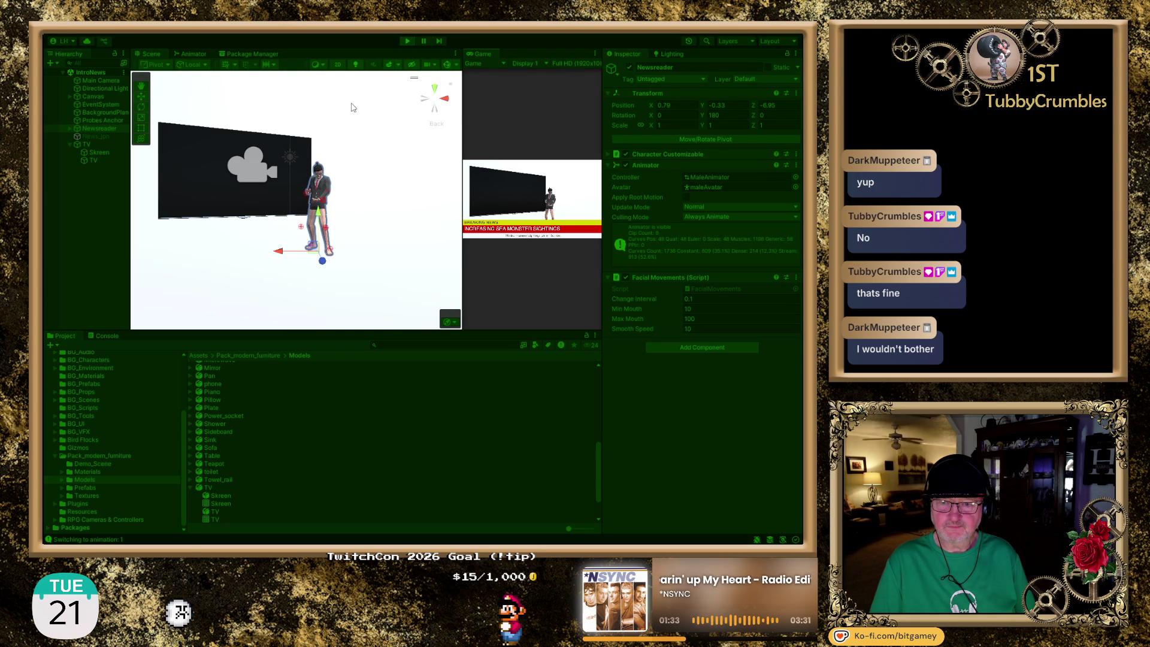
Stop Play mode, collapse the TV group, and switch to the Opera GX browser
left_click(409, 41)
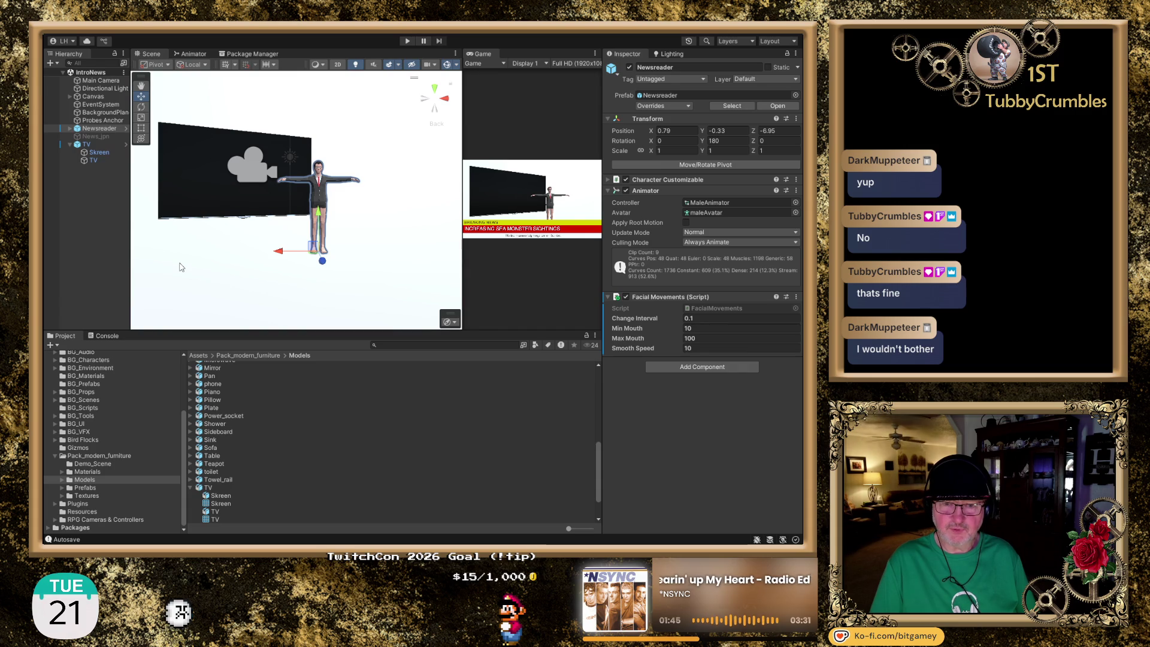
left_click(69, 145)
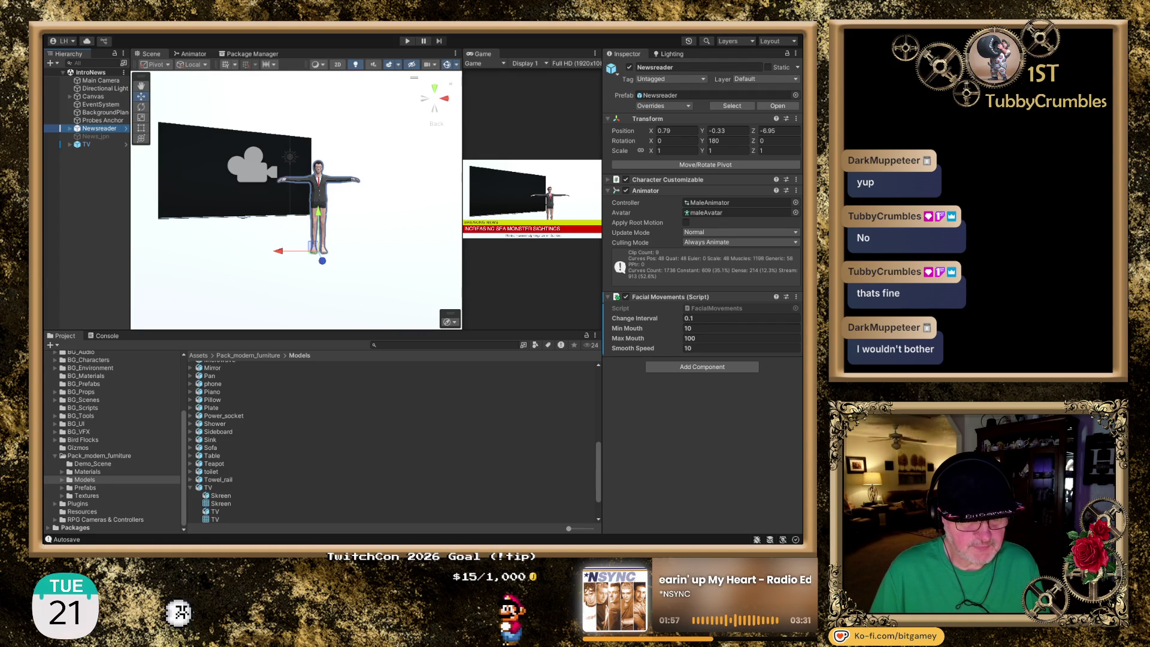
key("alt+Tab")
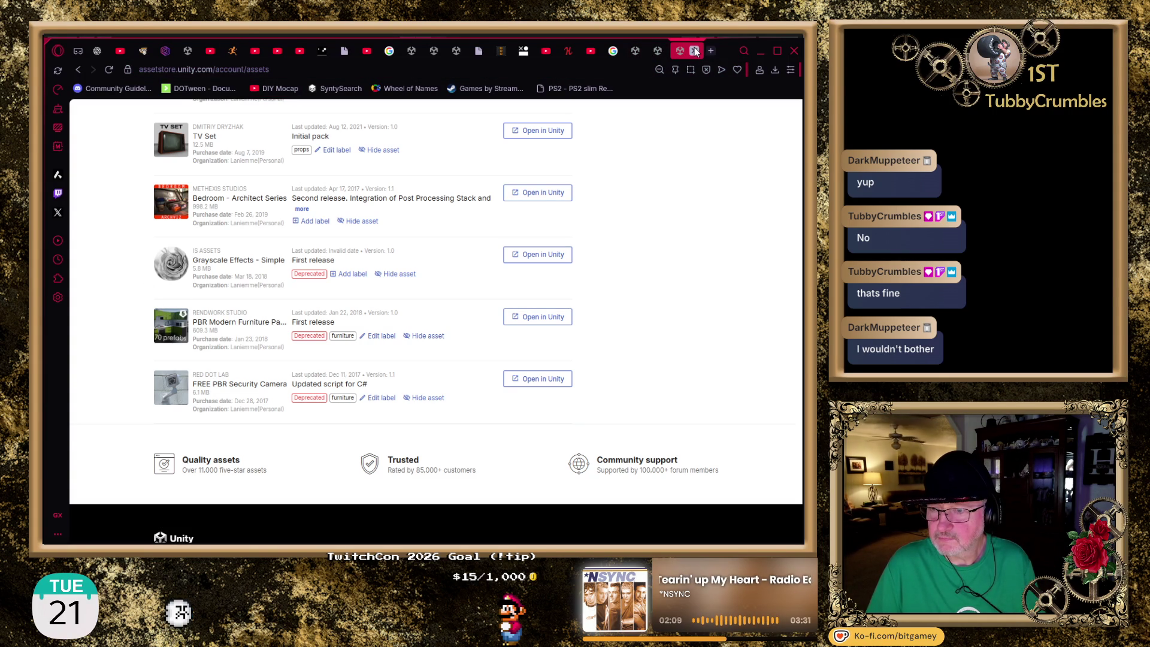
Close the My Assets and Cinema Filter tabs and move the news studio search tab last
left_click(693, 51)
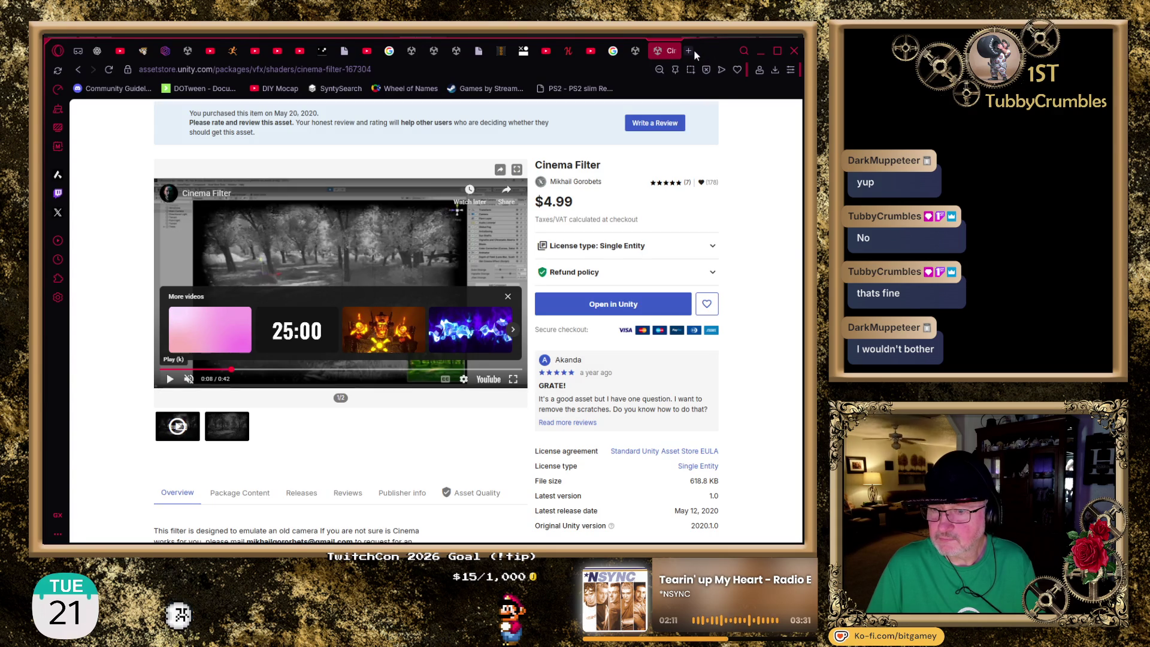
left_click(693, 50)
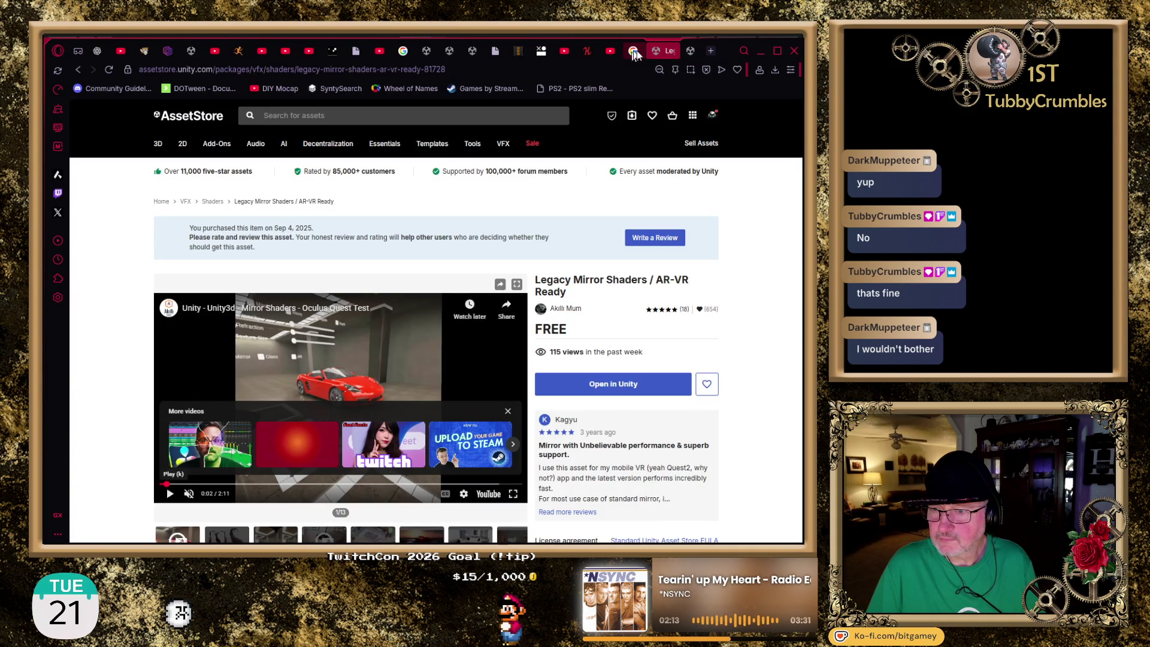
left_click(627, 54)
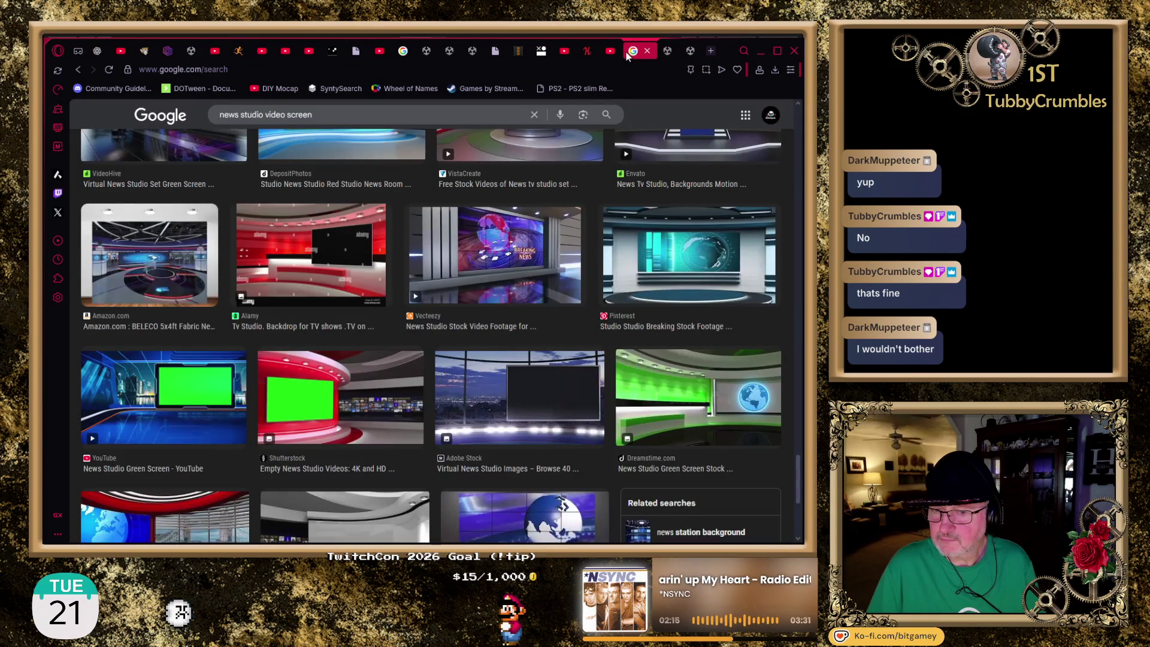
left_click_drag(627, 55, 659, 56)
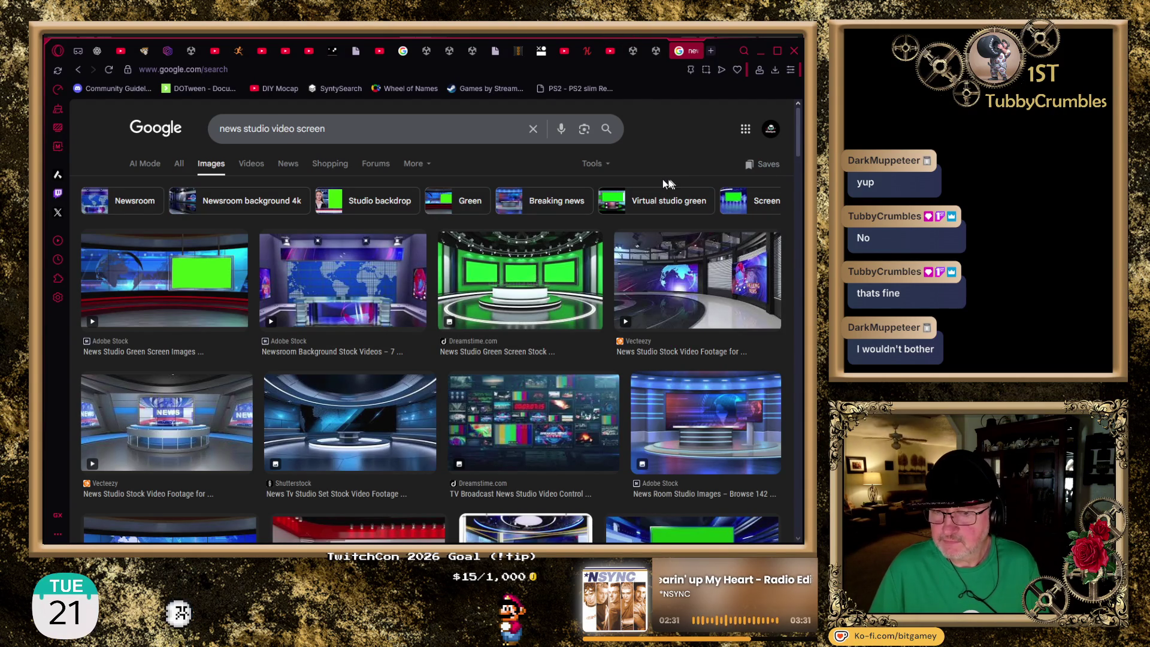
Show the Video results for 'news studio video screen'
scroll(672, 178, "down", 2)
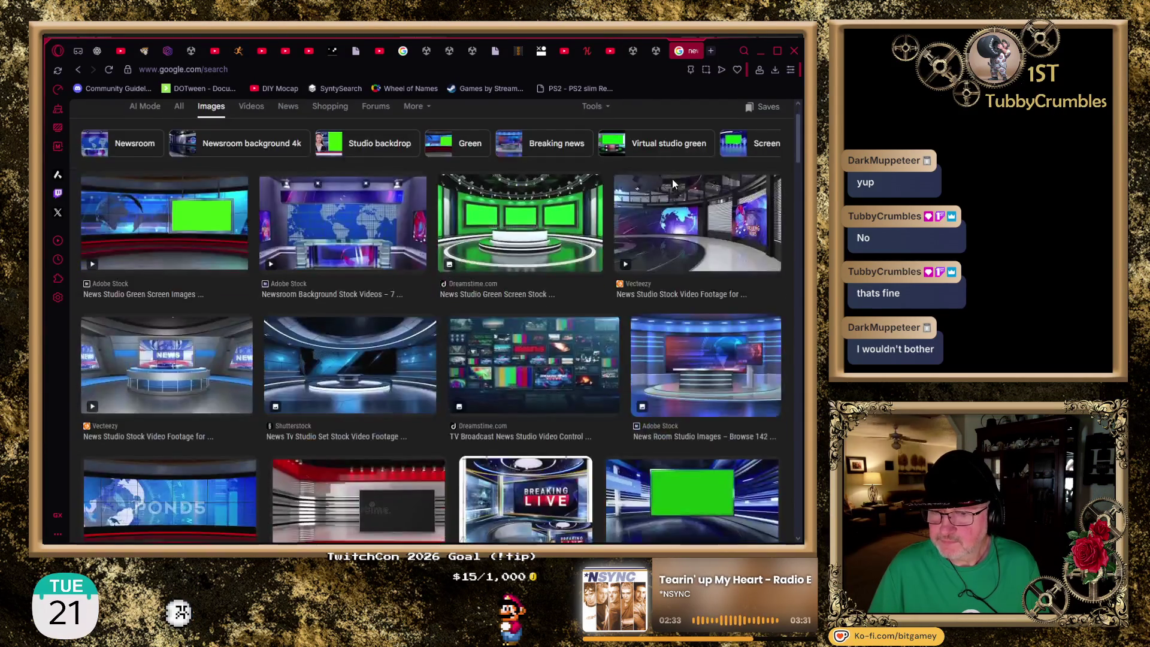
scroll(395, 165, "up", 2)
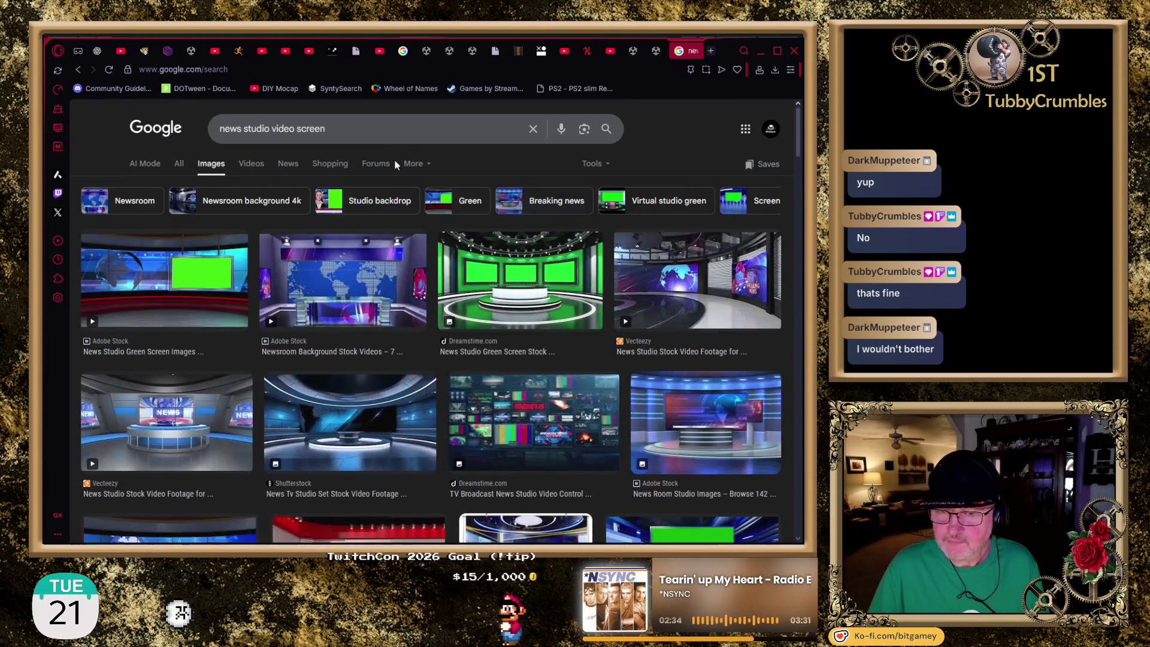
left_click(252, 167)
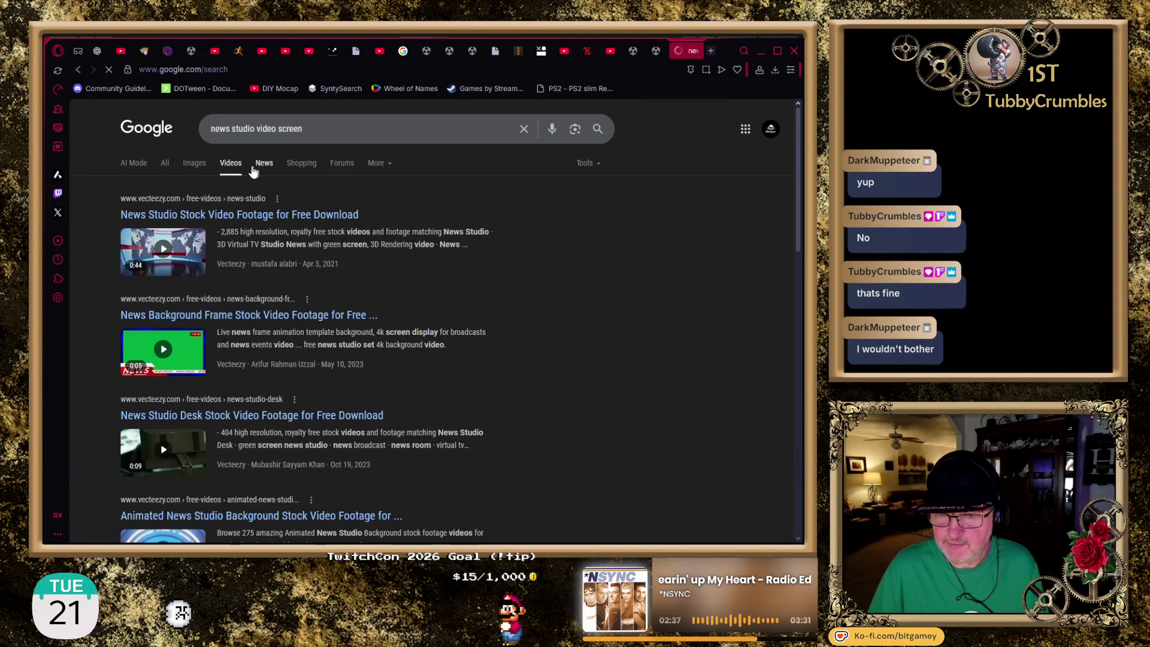
Shorten the video search query from 'news studio video screen' to 'news studio'
scroll(282, 269, "down", 5)
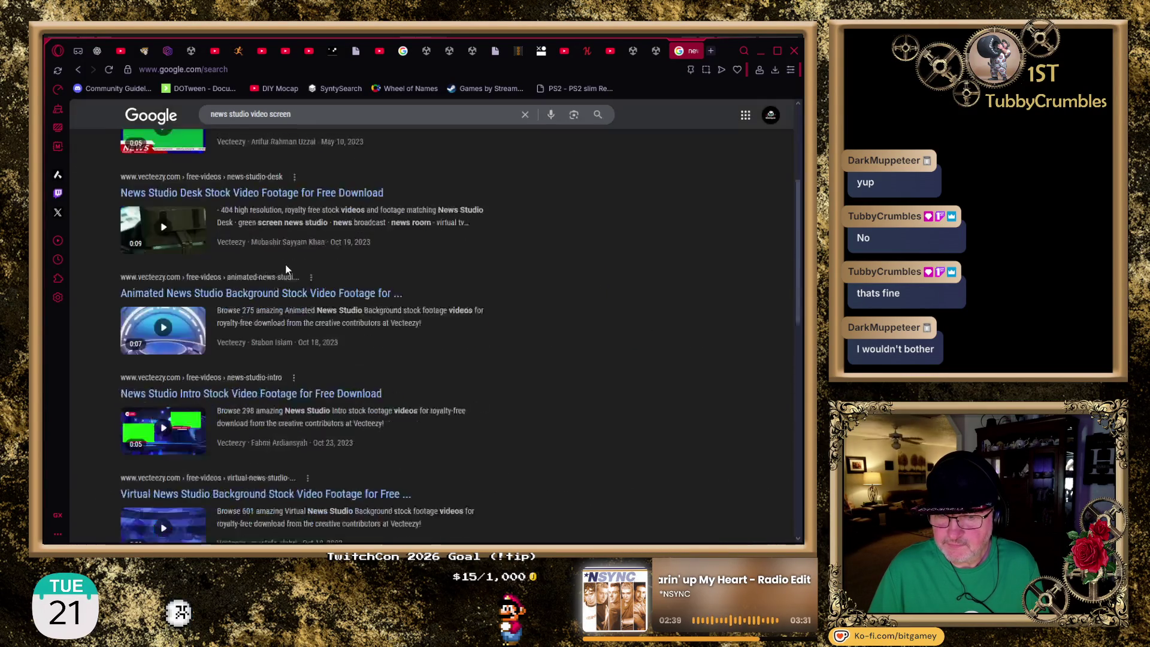
scroll(460, 365, "down", 5)
scroll(493, 367, "up", 6)
scroll(495, 370, "up", 4)
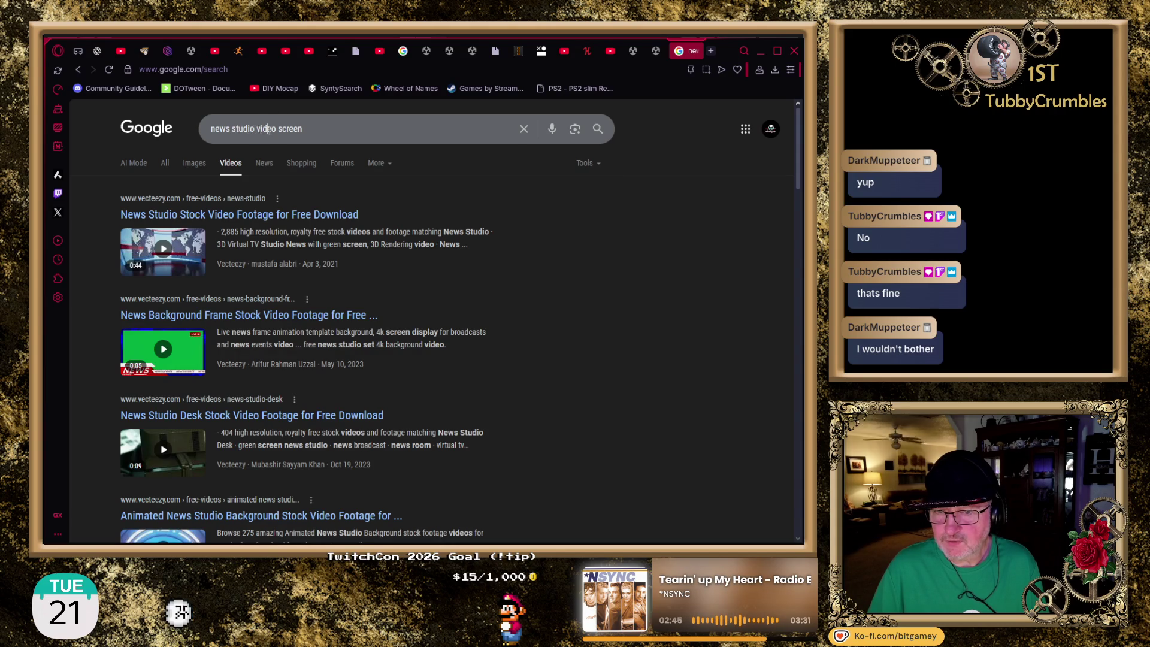
left_click_drag(257, 128, 359, 131)
key("BackSpace")
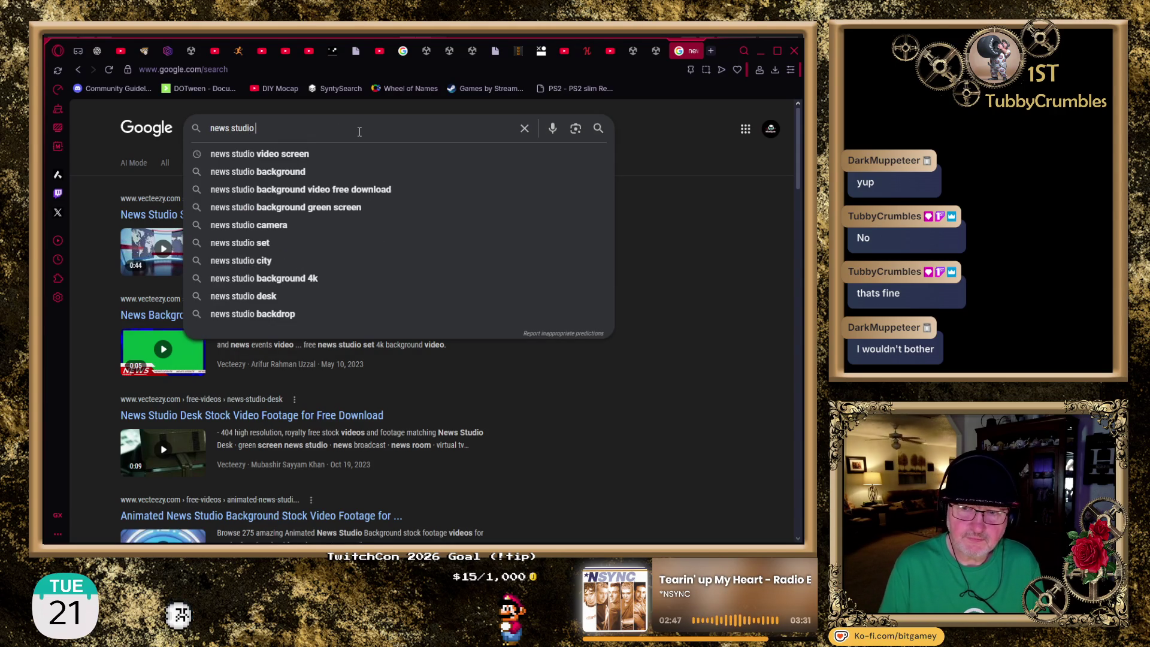
key("Return")
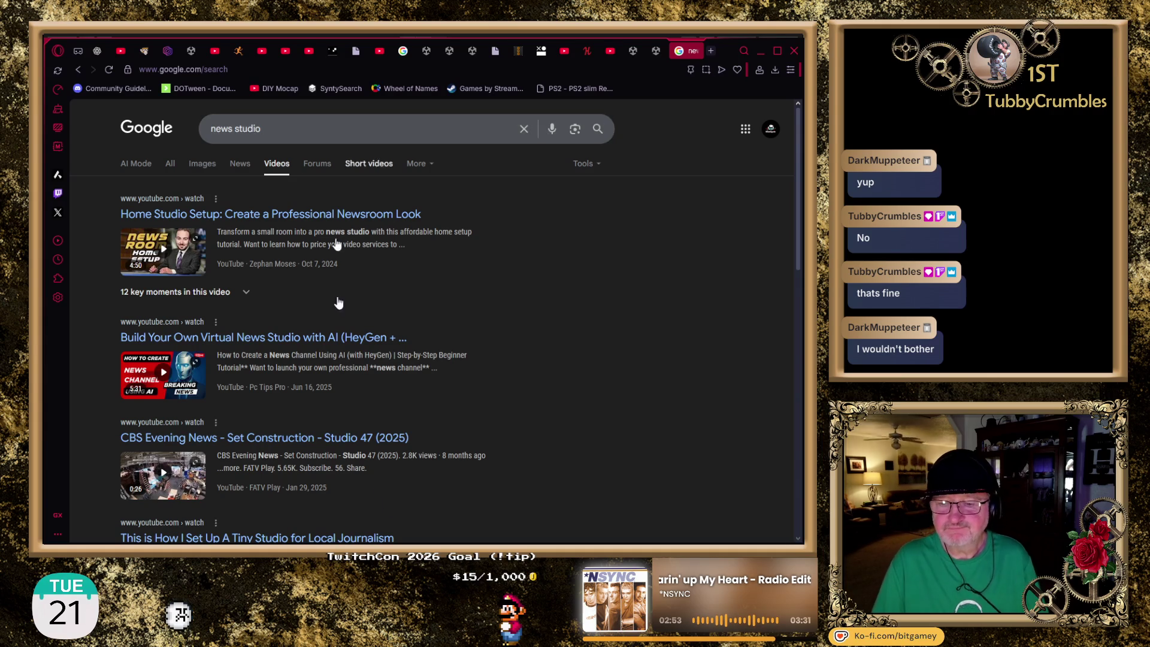
scroll(425, 335, "down", 3)
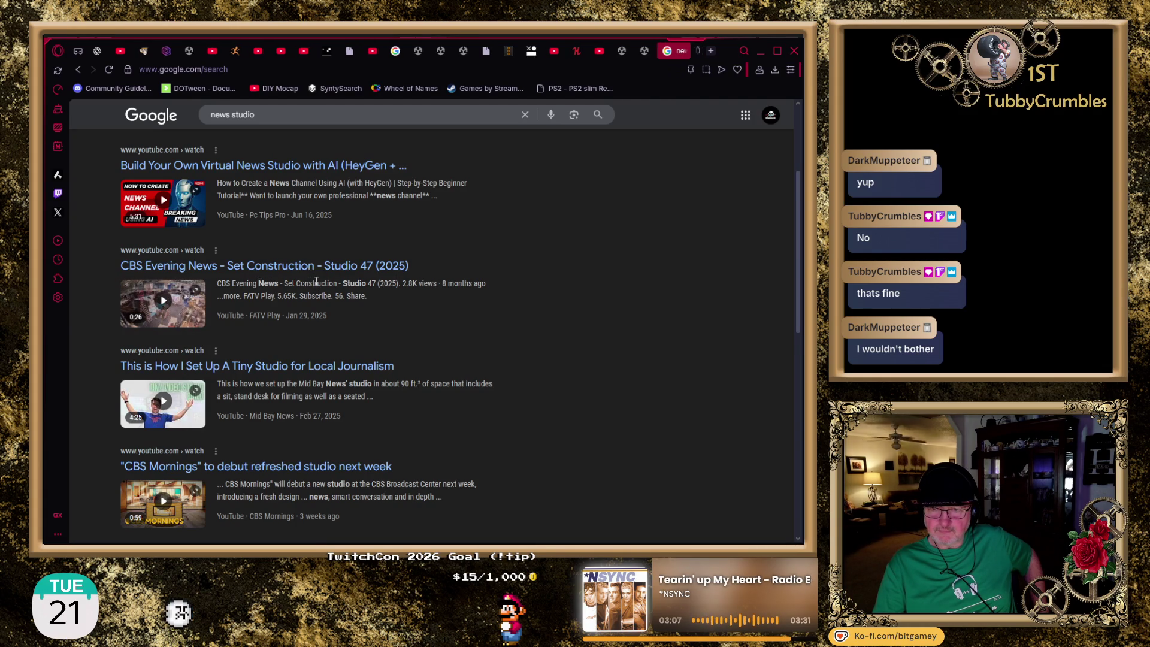
Watch 'CBS Evening News - Set Construction - Studio 47 (2025)' on YouTube, then pause it
left_click(691, 52)
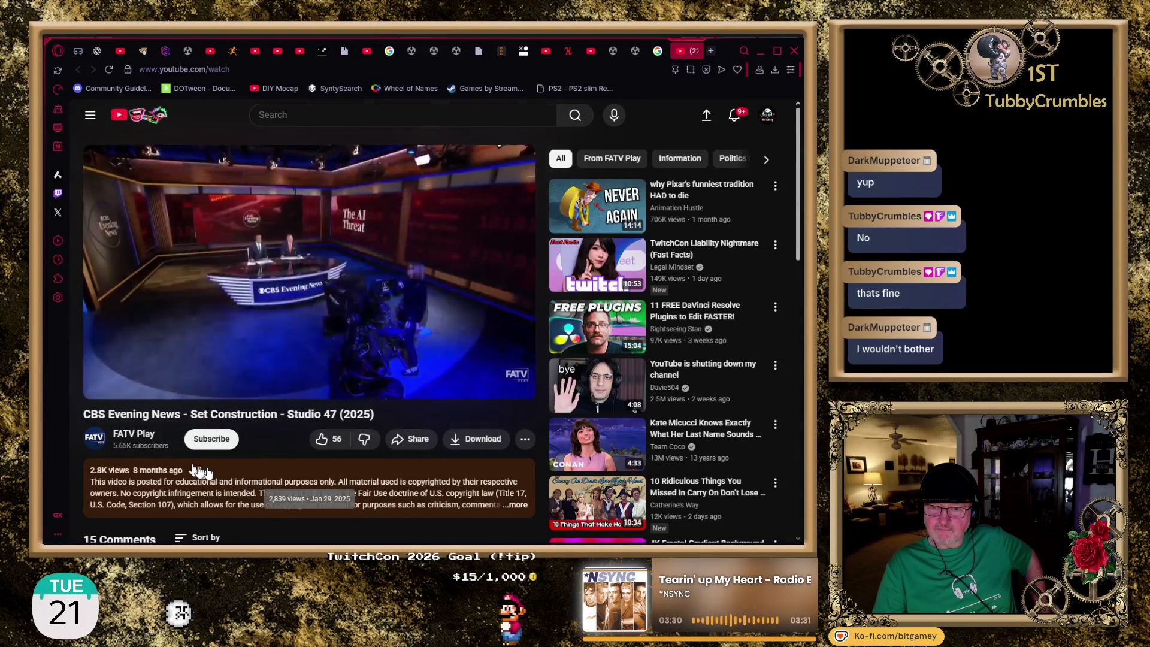
key("space")
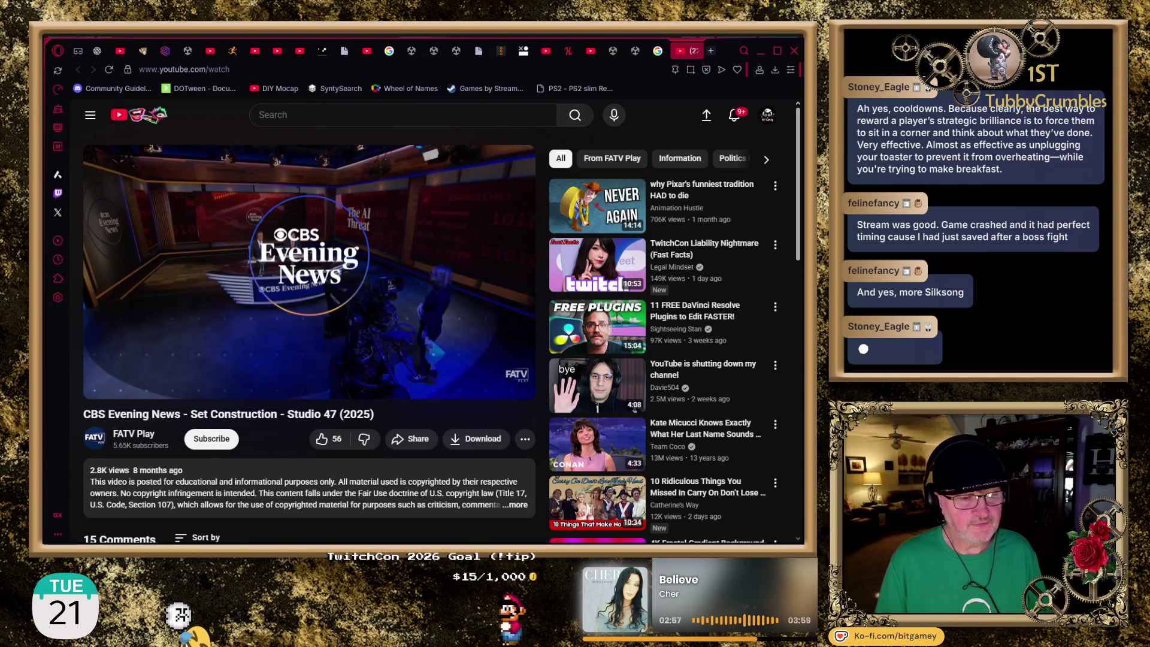
Leave the CBS Evening News set video and return to the Newsreader scene in Unity
key("alt+Tab")
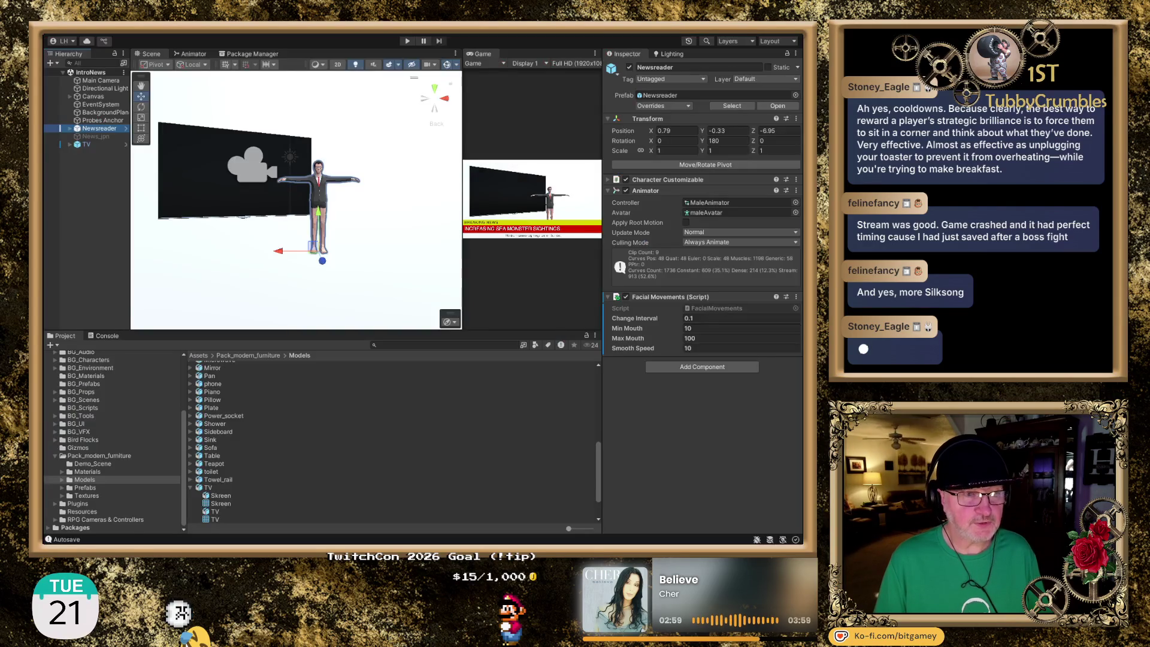